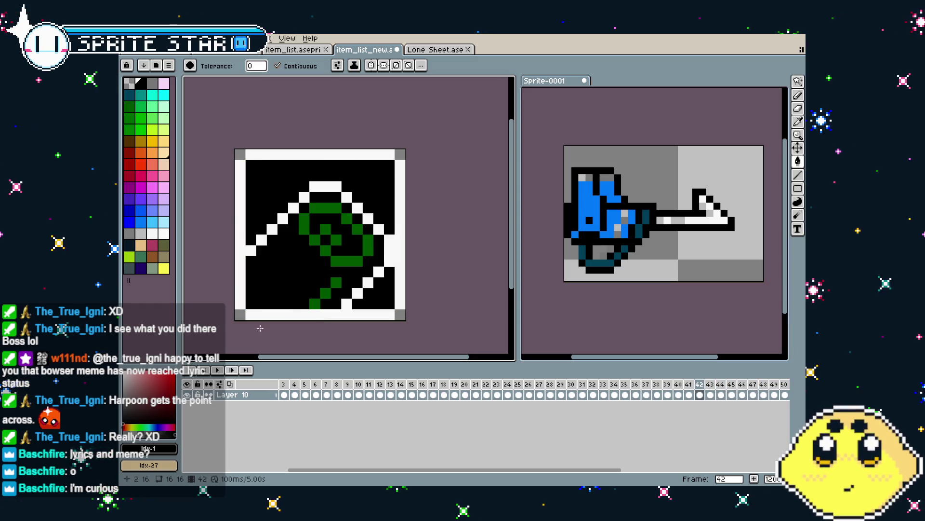
# Sample black and paint over the icon's lower middle and bottom-left pixel in frame 44
pyautogui.scroll(1, 220, 304)
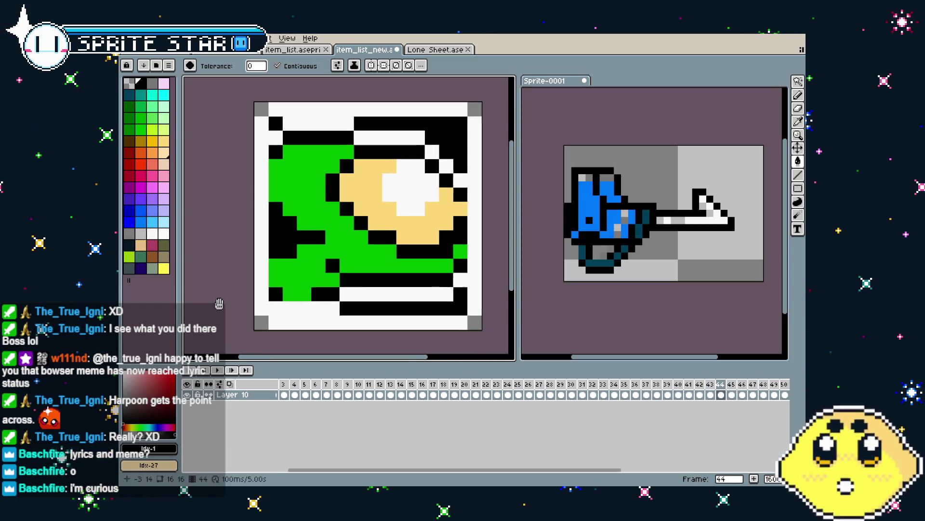
pyautogui.press('i')
pyautogui.press('b')
pyautogui.moveTo(318, 236)
pyautogui.mouseDown()
pyautogui.moveTo(400, 294)
pyautogui.moveTo(310, 286)
pyautogui.mouseUp()
pyautogui.press('-')
pyautogui.press('-')
pyautogui.press('-')
pyautogui.click(286, 305)
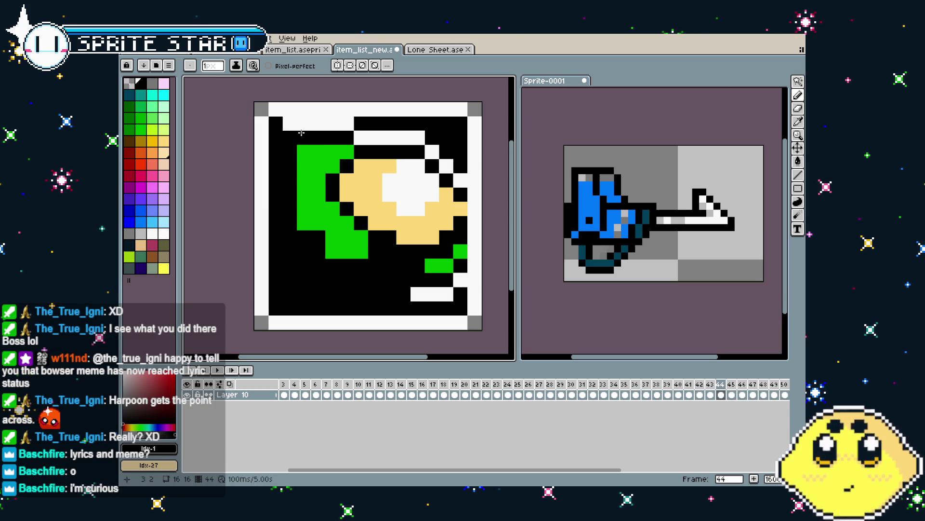
# Black out the icon's right edge and the remaining green, yellow and white pixels
pyautogui.moveTo(450, 140); pyautogui.dragTo(422, 262)
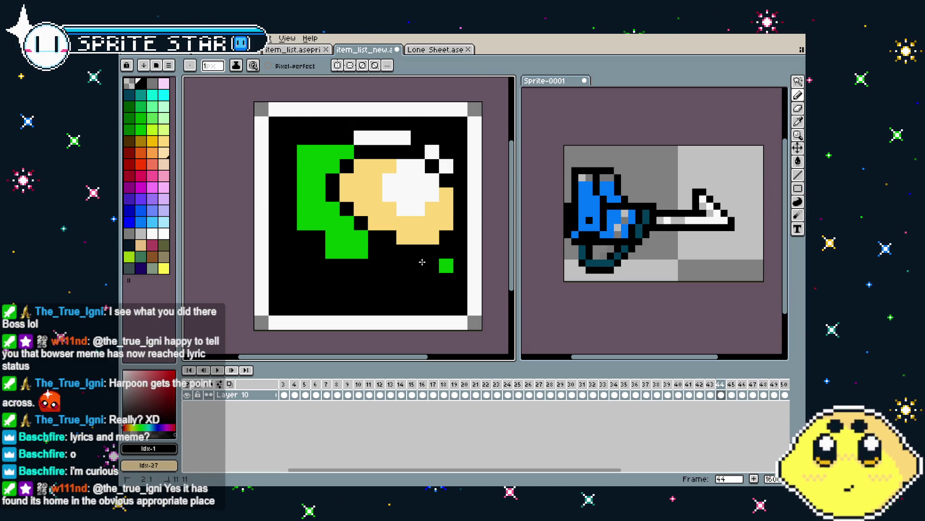
pyautogui.press('+')
pyautogui.press('+')
pyautogui.press('+')
pyautogui.click(438, 264)
pyautogui.click(369, 230)
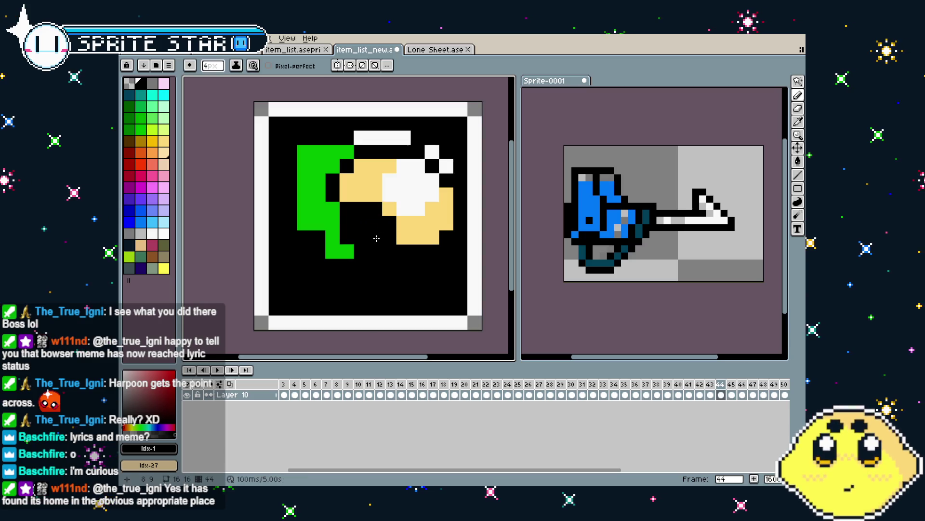
pyautogui.click(340, 231)
pyautogui.moveTo(340, 231)
pyautogui.mouseDown()
pyautogui.moveTo(337, 164)
pyautogui.moveTo(383, 174)
pyautogui.moveTo(415, 154)
pyautogui.moveTo(439, 202)
pyautogui.moveTo(372, 233)
pyautogui.moveTo(368, 201)
pyautogui.mouseUp()
pyautogui.press('-')
pyautogui.press('-')
pyautogui.press('-')
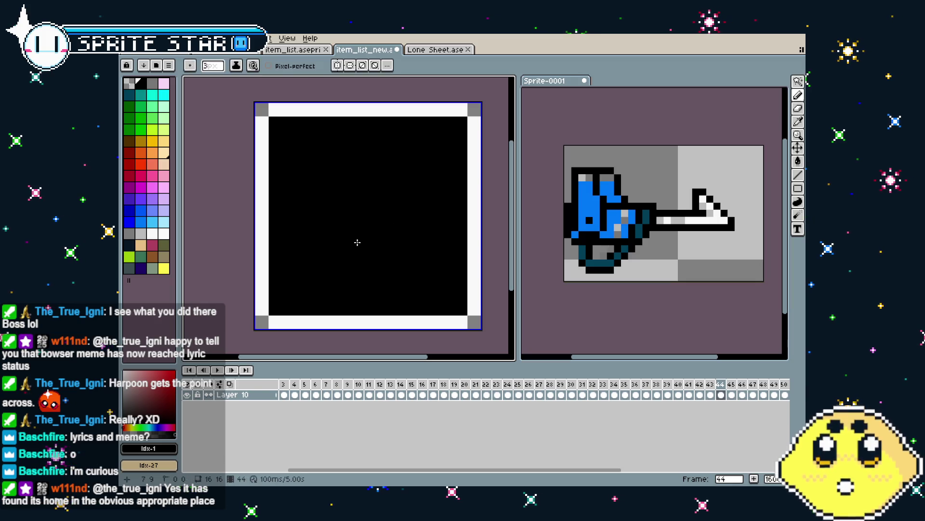
# Bring up the File > Open browser and move from the item folder into spritesheets
pyautogui.scroll(-3, 358, 243)
pyautogui.scroll(3, 357, 242)
pyautogui.moveTo(347, 249); pyautogui.dragTo(336, 277)
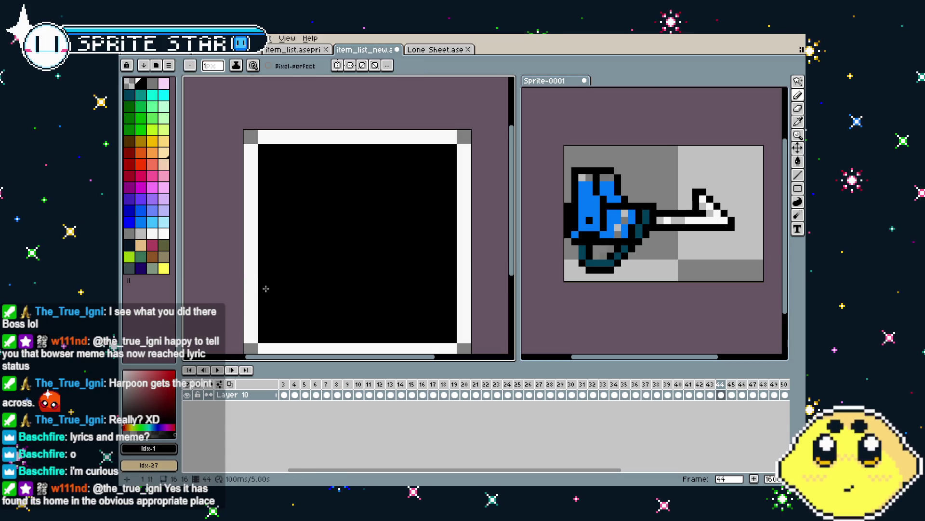
pyautogui.moveTo(599, 250); pyautogui.dragTo(586, 253)
pyautogui.click(129, 38)
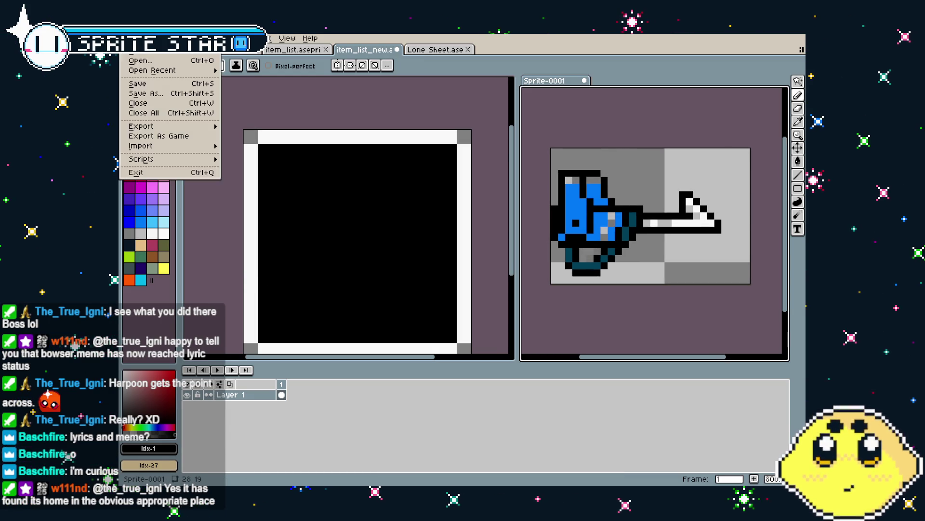
pyautogui.moveTo(163, 77)
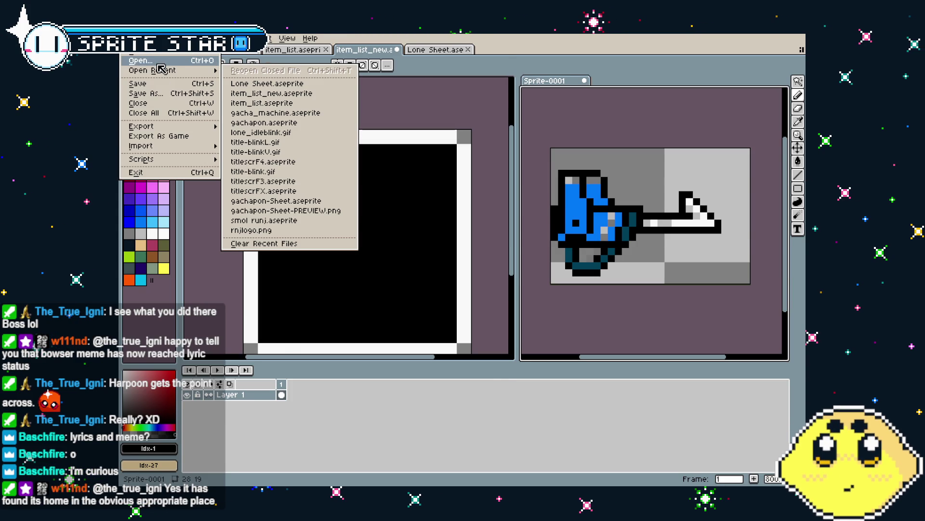
pyautogui.click(140, 61)
pyautogui.click(203, 82)
pyautogui.doubleClick(212, 130)
# Scroll the spritesheets list to the Vita files and select Vita Sheet.aseprite
pyautogui.moveTo(496, 140)
pyautogui.mouseDown()
pyautogui.moveTo(497, 400)
pyautogui.moveTo(497, 380)
pyautogui.mouseUp()
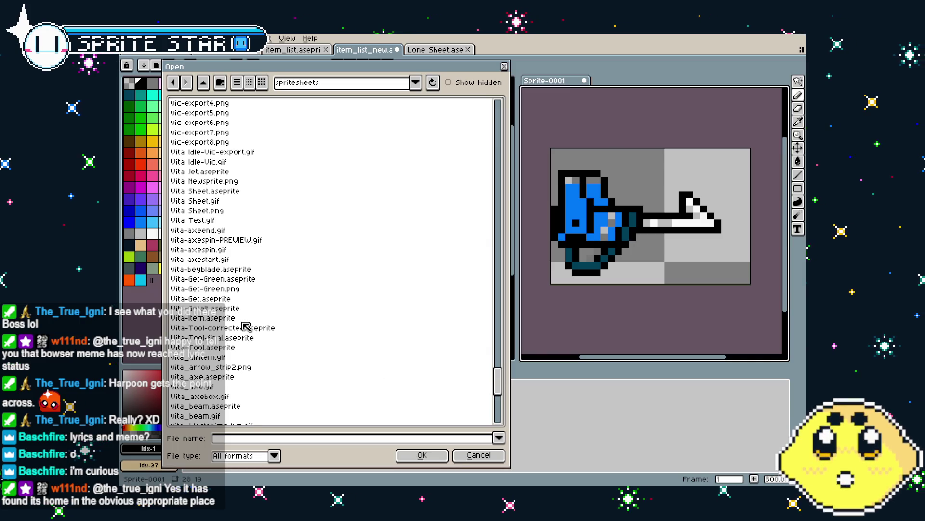
pyautogui.scroll(-5, 251, 330)
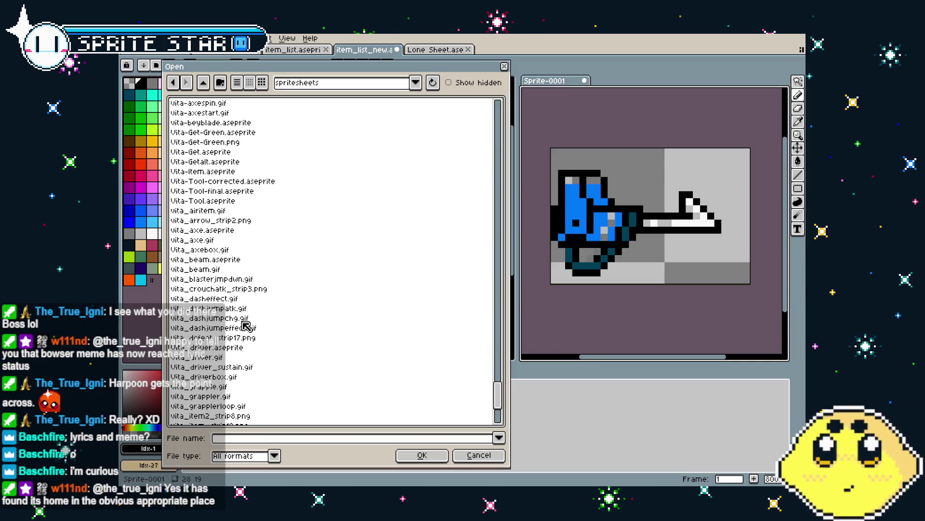
pyautogui.scroll(-2, 246, 327)
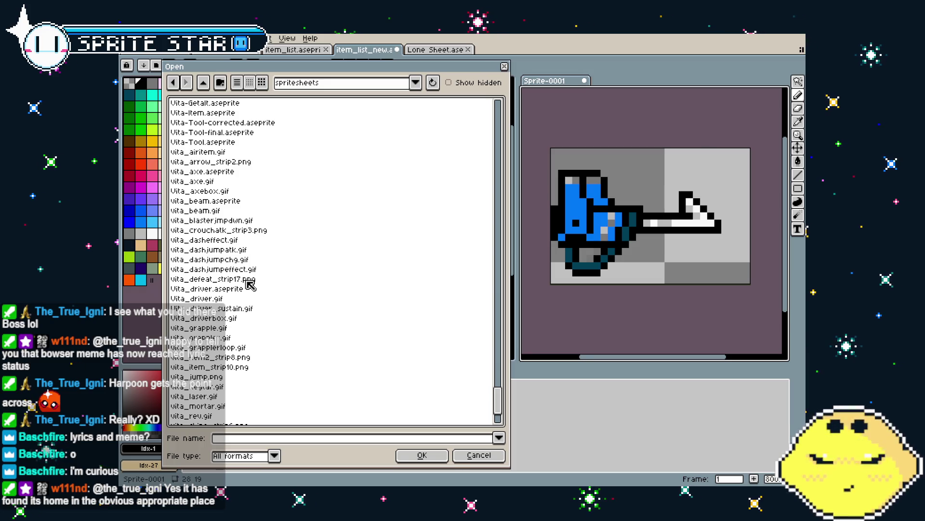
pyautogui.scroll(-3, 249, 286)
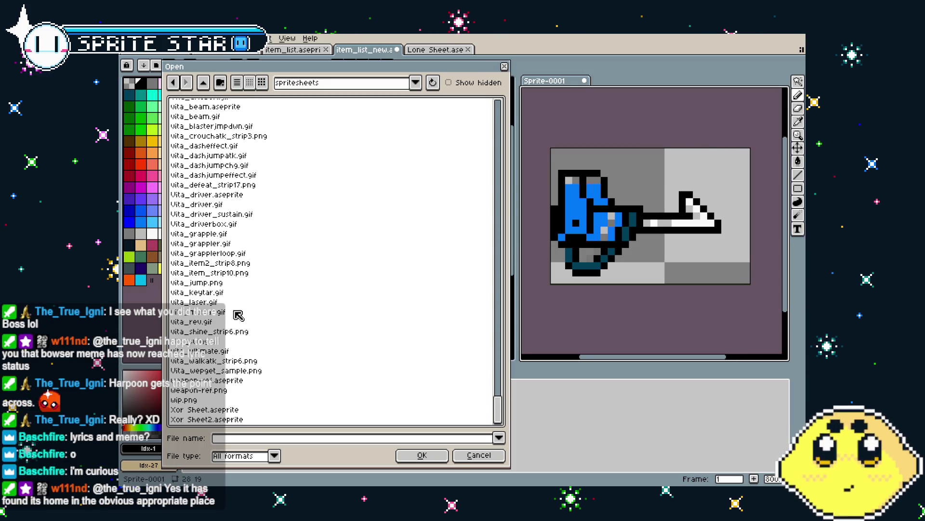
pyautogui.scroll(3, 241, 301)
pyautogui.scroll(-3, 242, 299)
pyautogui.scroll(3, 243, 300)
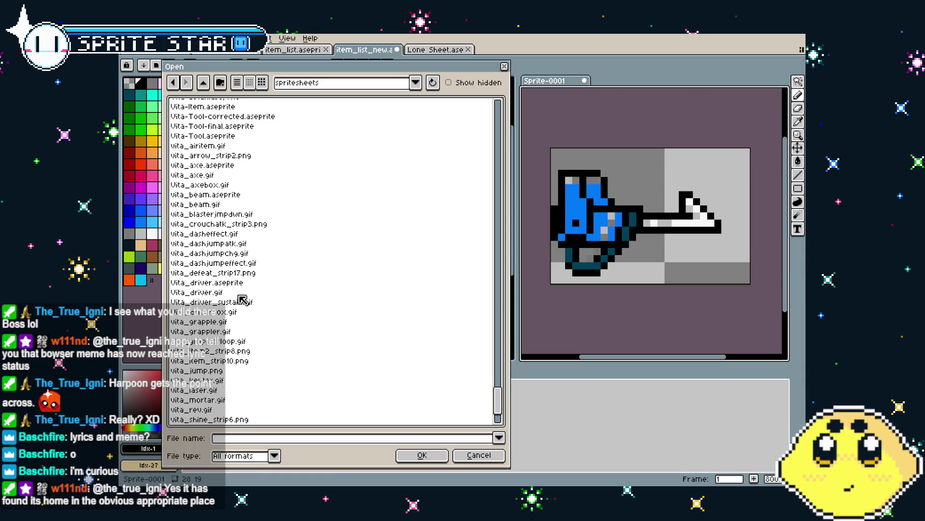
pyautogui.scroll(2, 242, 300)
pyautogui.scroll(6, 243, 300)
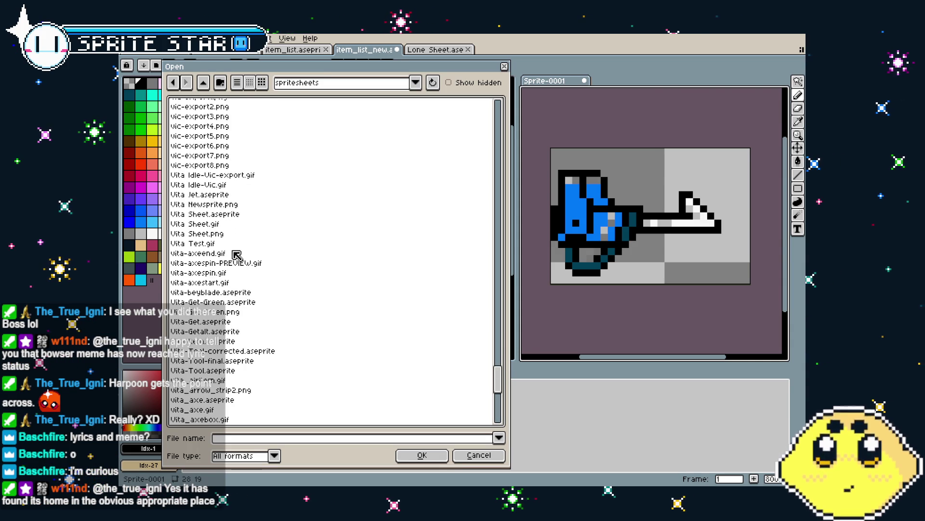
pyautogui.click(246, 214)
# Open Vita Sheet.aseprite, play its animation, then close it to return to Lone Sheet
pyautogui.click(422, 456)
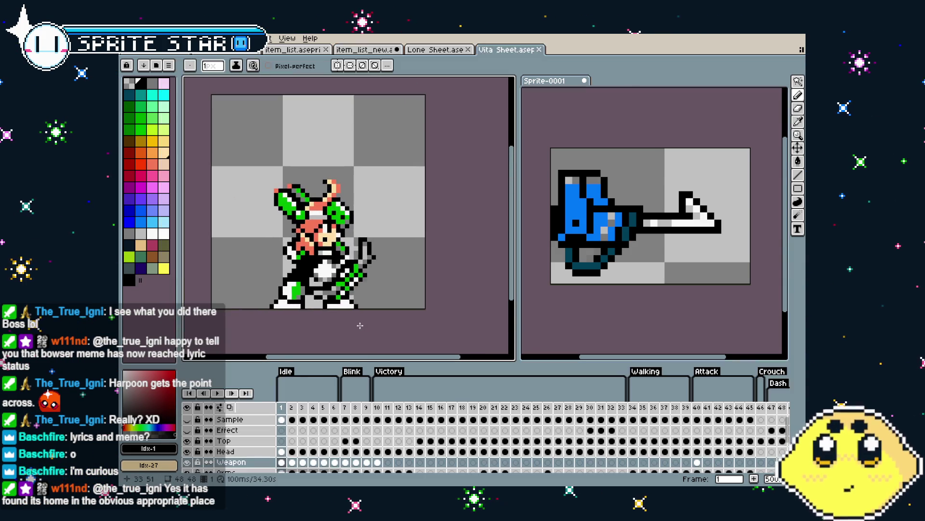
pyautogui.write('38')
pyautogui.press('Return')
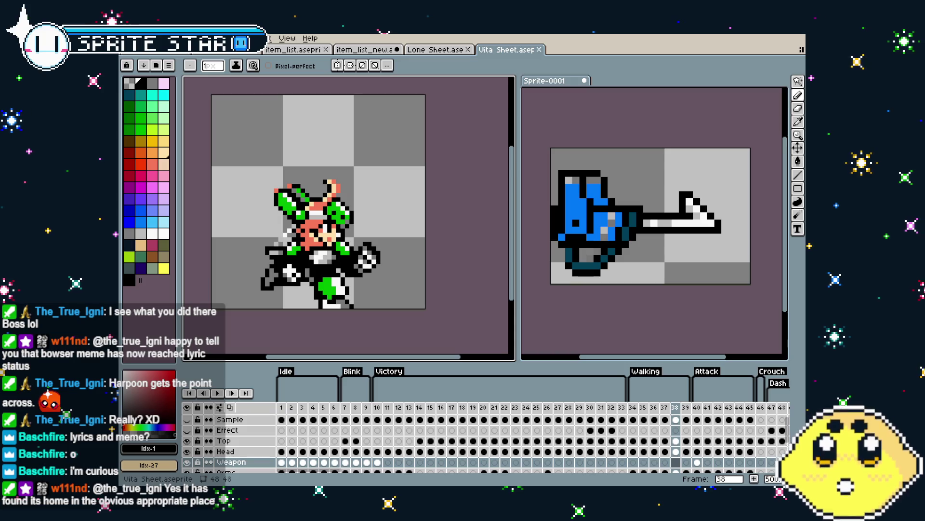
pyautogui.hotkey('ctrl', 'Tab')
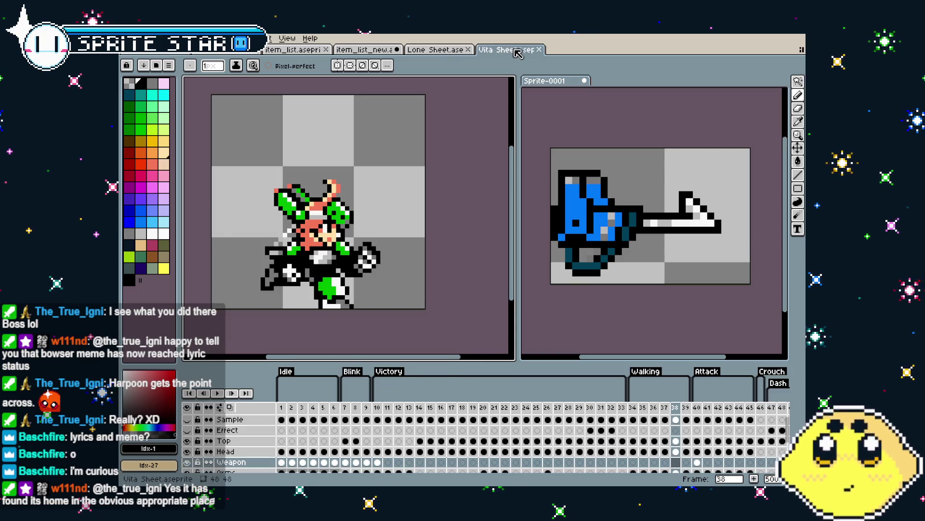
pyautogui.hotkey('ctrl', 'w')
pyautogui.hotkey('ctrl', 'w')
pyautogui.hotkey('alt', 'f')
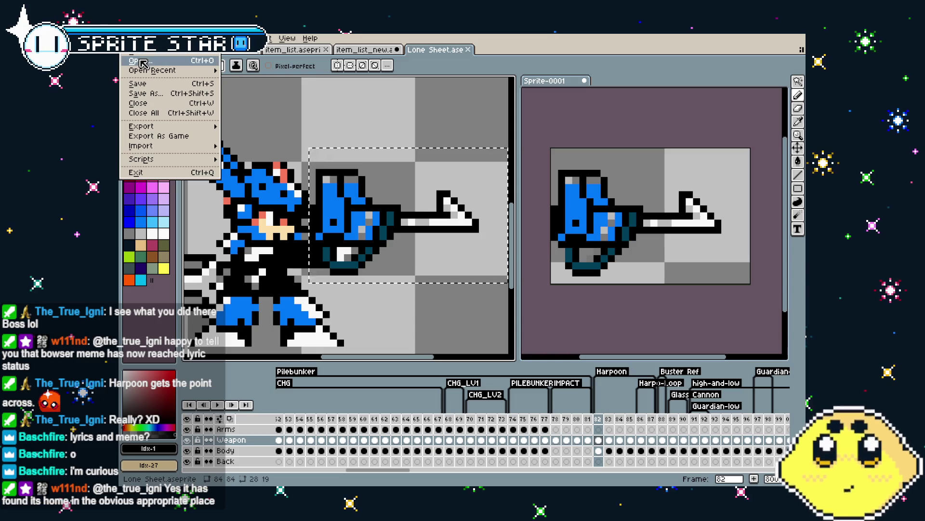
# Browse the spritesheets list and open vita_grappler.gif rather than vita_grapple.gif
pyautogui.press('o')
pyautogui.scroll(-15, 291, 285)
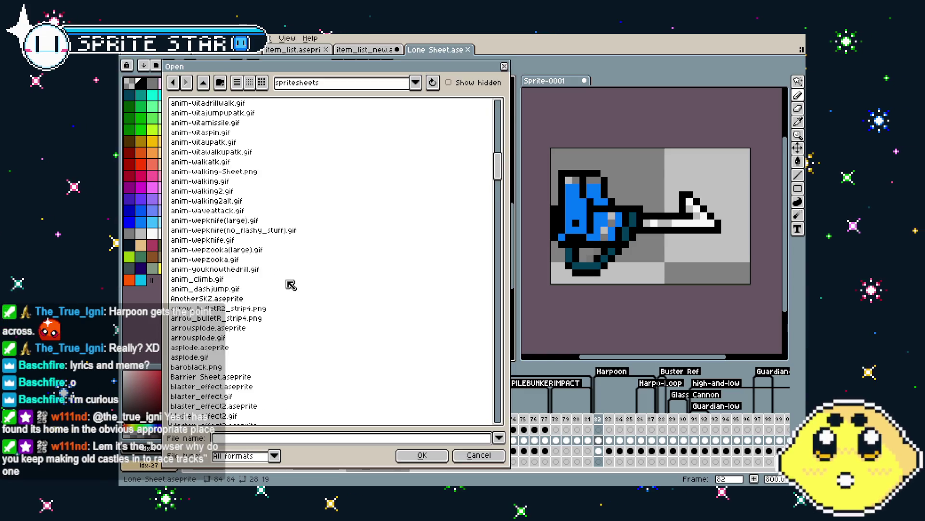
pyautogui.moveTo(498, 183); pyautogui.dragTo(502, 236)
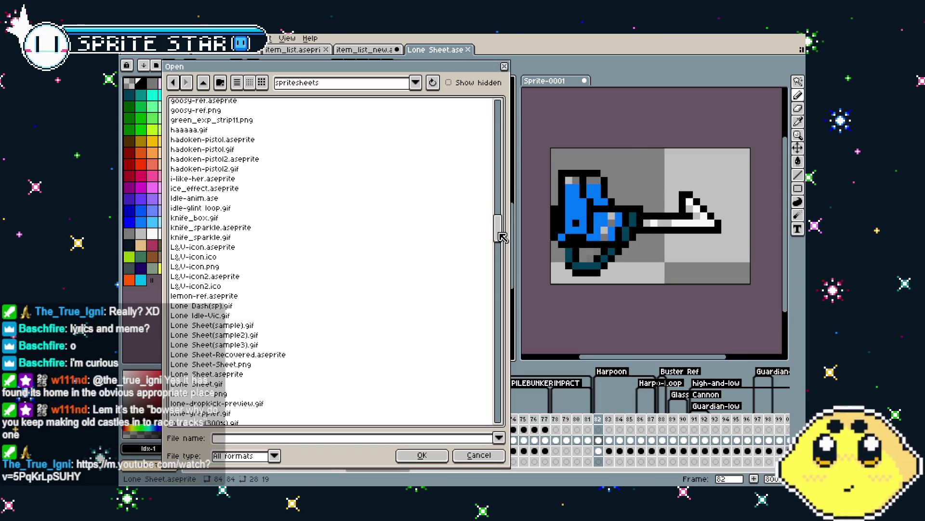
pyautogui.moveTo(502, 237); pyautogui.dragTo(507, 382)
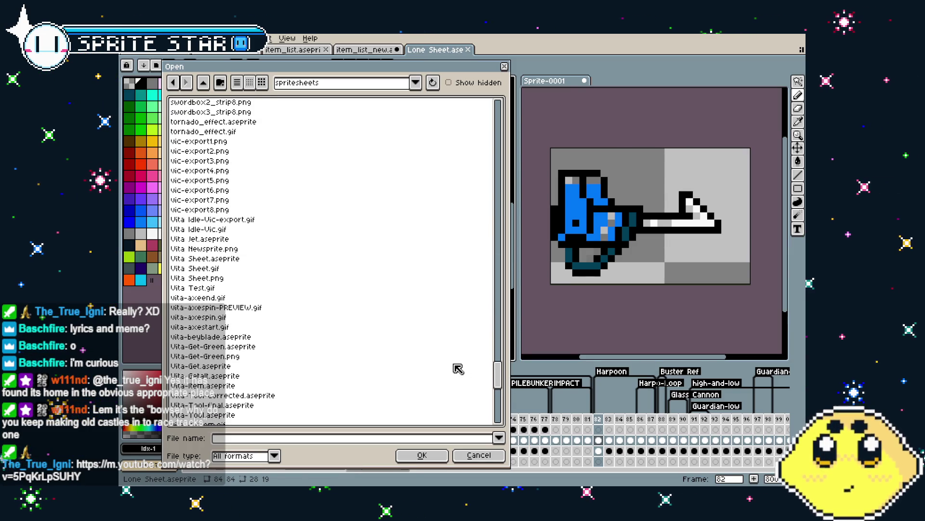
pyautogui.scroll(-6, 458, 369)
pyautogui.scroll(-3, 443, 352)
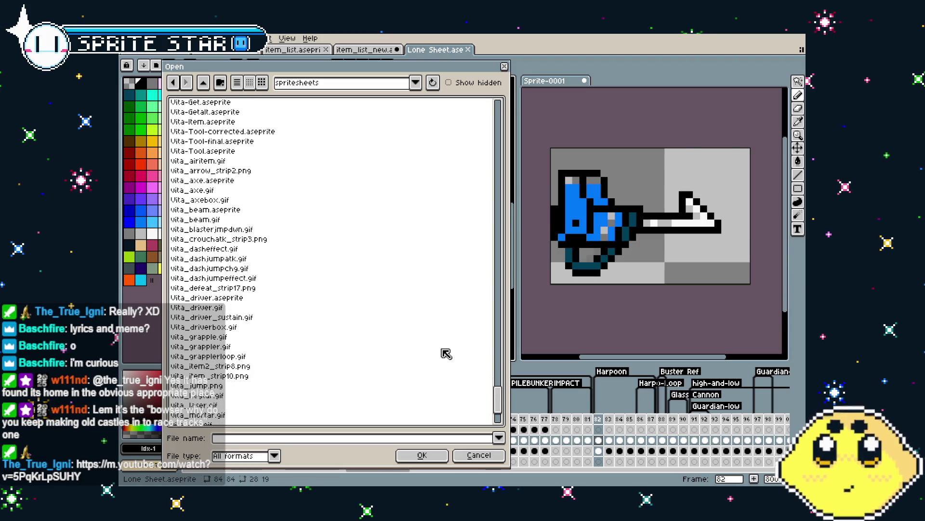
pyautogui.click(311, 338)
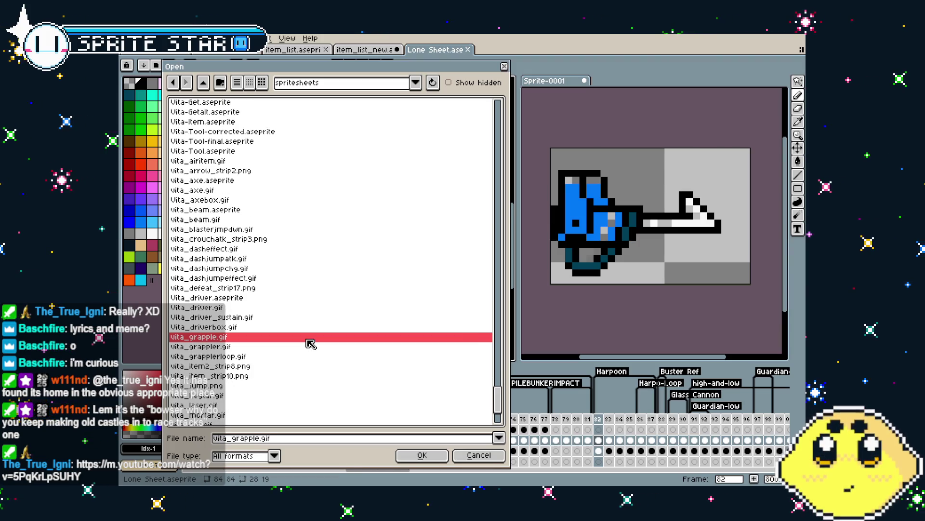
pyautogui.click(313, 347)
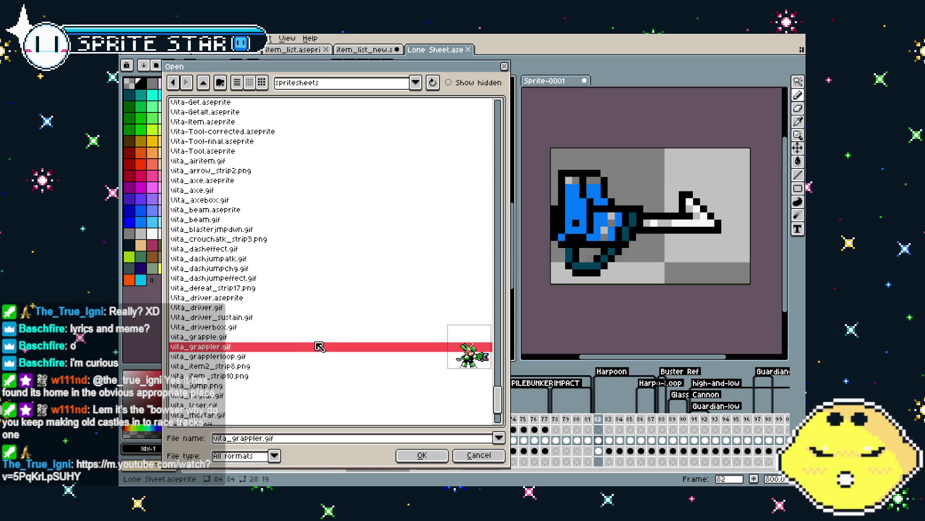
pyautogui.click(416, 453)
pyautogui.scroll(3, 333, 260)
pyautogui.scroll(1, 386, 290)
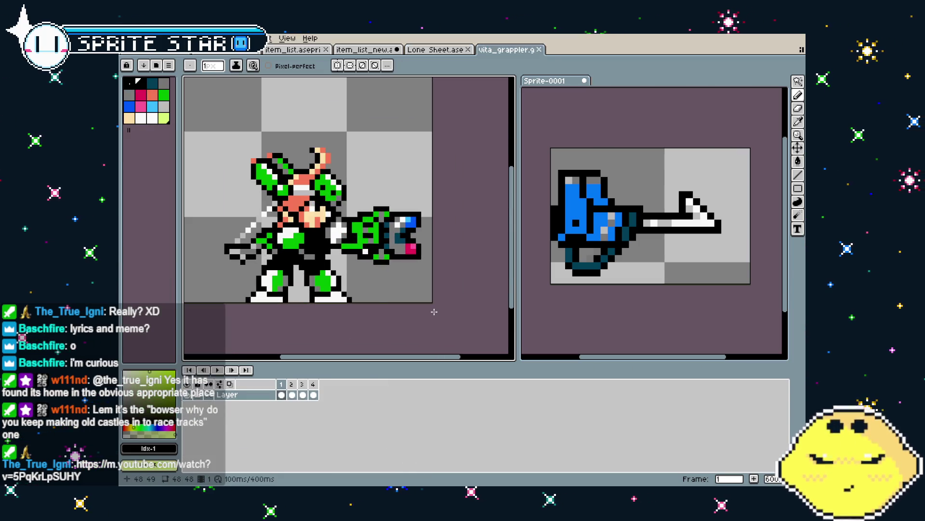
# Copy the green grappler gun from vita_grappler and paste it into frame 44's black box
pyautogui.scroll(1, 428, 310)
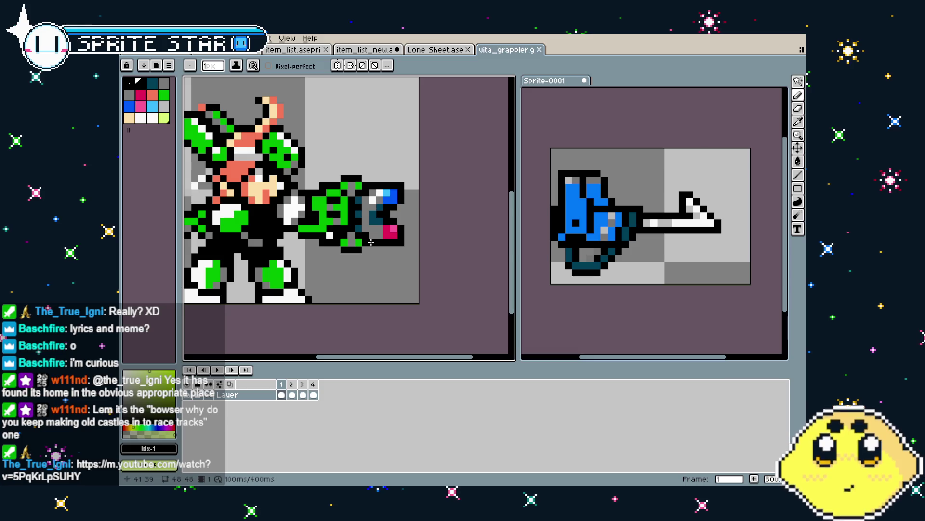
pyautogui.press('m')
pyautogui.scroll(1, 343, 213)
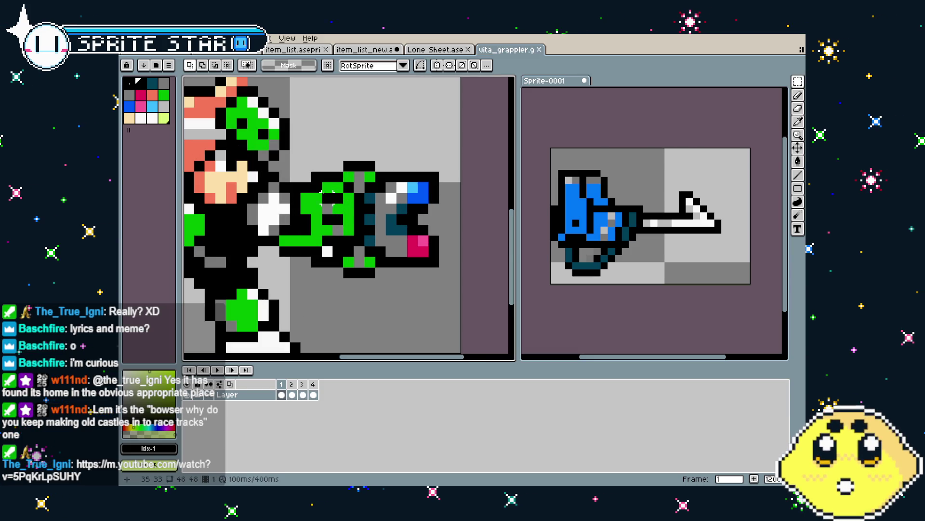
pyautogui.moveTo(301, 150); pyautogui.dragTo(462, 302)
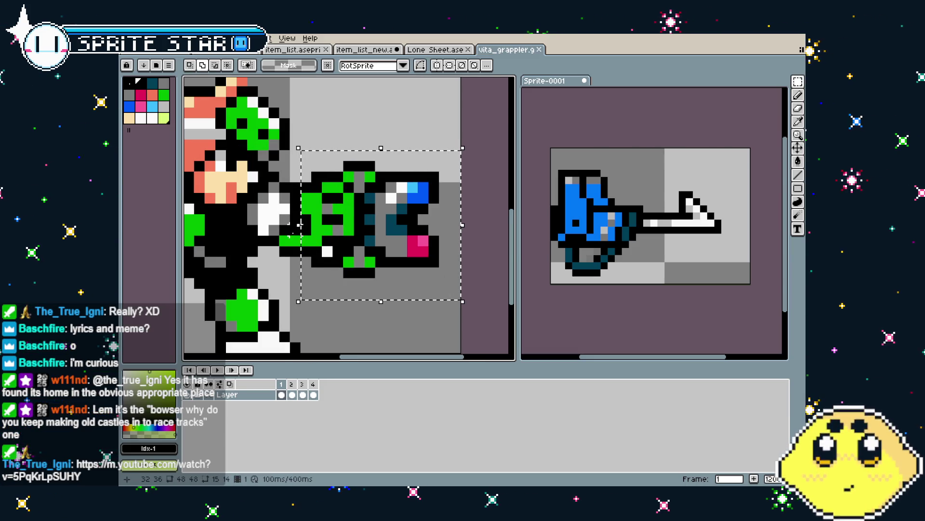
pyautogui.moveTo(296, 227); pyautogui.dragTo(343, 287)
pyautogui.hotkey('ctrl', 'c')
pyautogui.click(365, 49)
pyautogui.hotkey('ctrl', 'v')
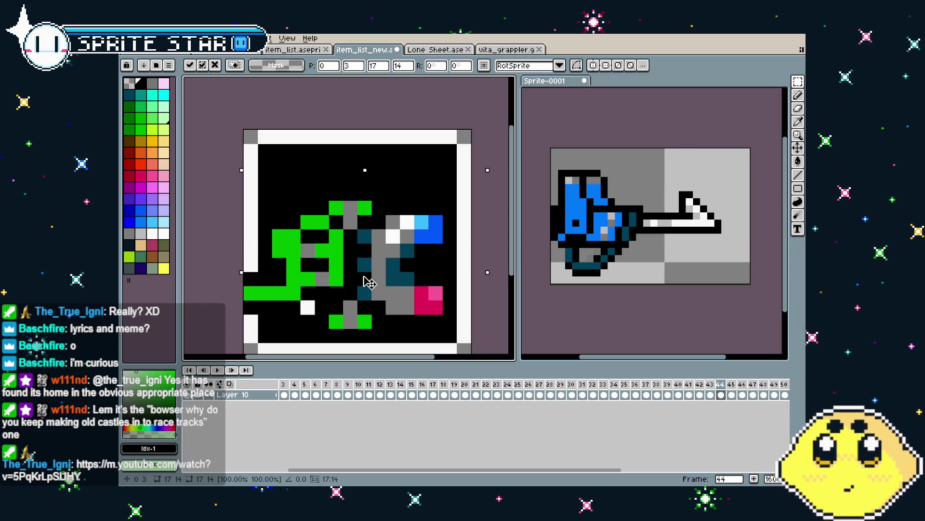
pyautogui.press('Return')
pyautogui.keyDown('alt'); pyautogui.click(250, 250); pyautogui.keyUp('alt')
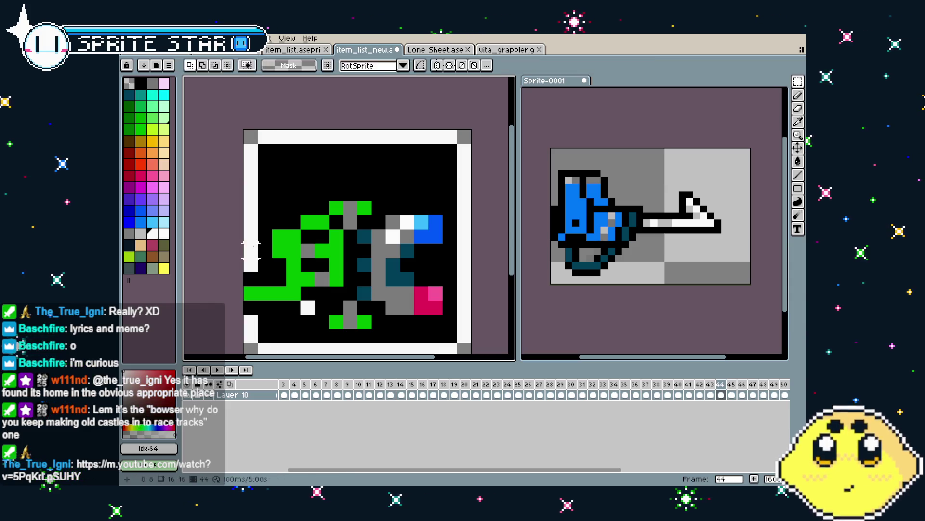
# Pick the green colour from the new grappler icon for drawing
pyautogui.press('b')
pyautogui.scroll(-3, 257, 312)
pyautogui.scroll(3, 268, 327)
pyautogui.keyDown('alt'); pyautogui.click(269, 213); pyautogui.keyUp('alt')
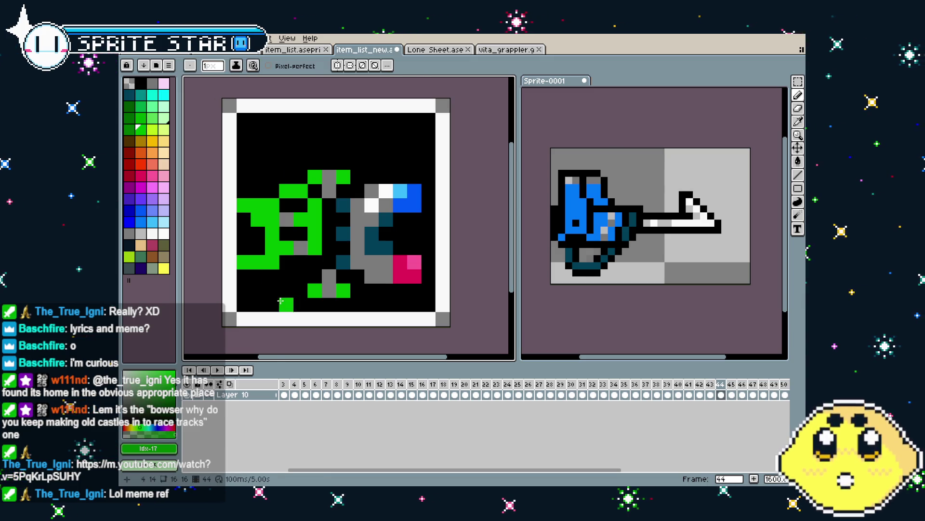
pyautogui.scroll(-5, 276, 307)
pyautogui.scroll(3, 268, 322)
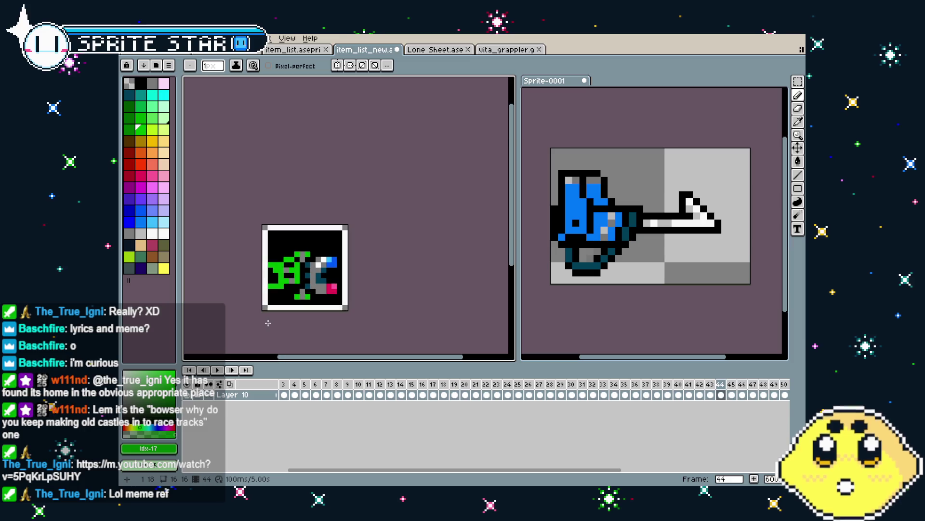
# Flip between frame 43's arrow icon and frame 44's green grappler icon to compare them
pyautogui.press(',')
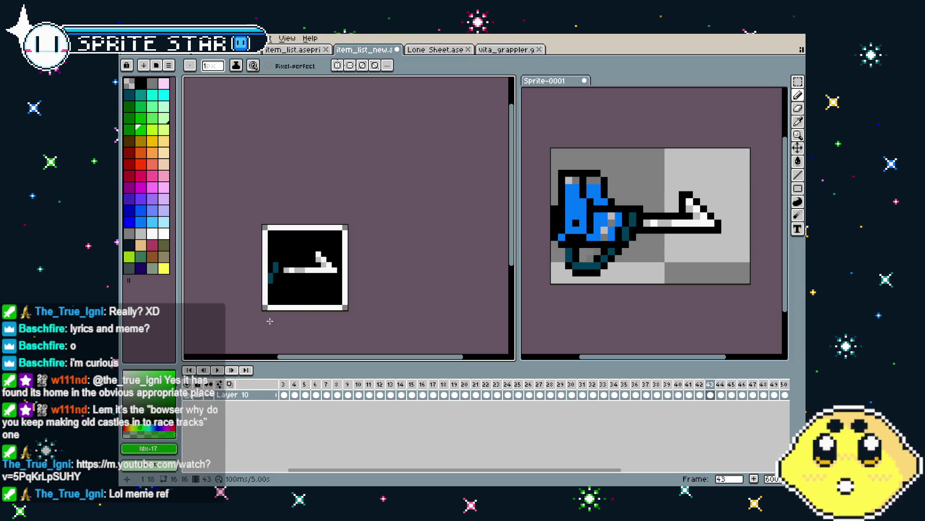
pyautogui.press('.')
pyautogui.press(',')
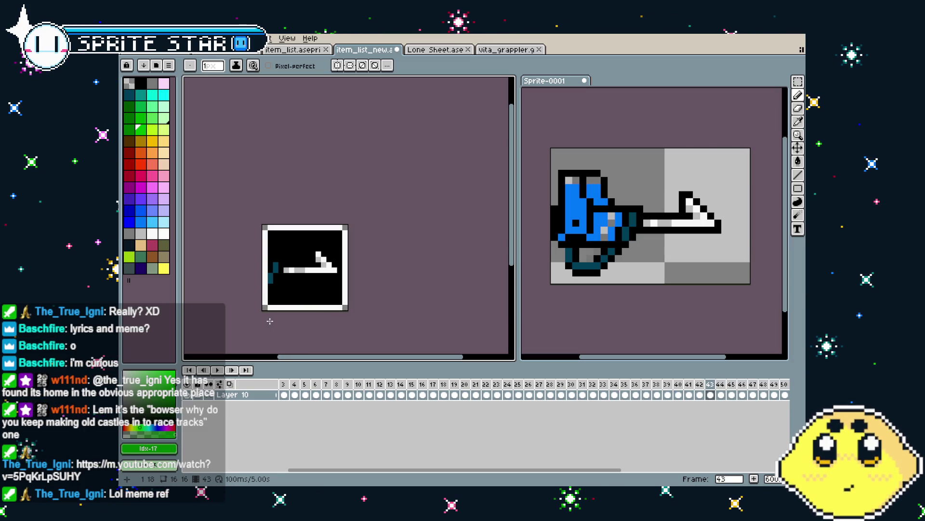
pyautogui.press('.')
pyautogui.press(',')
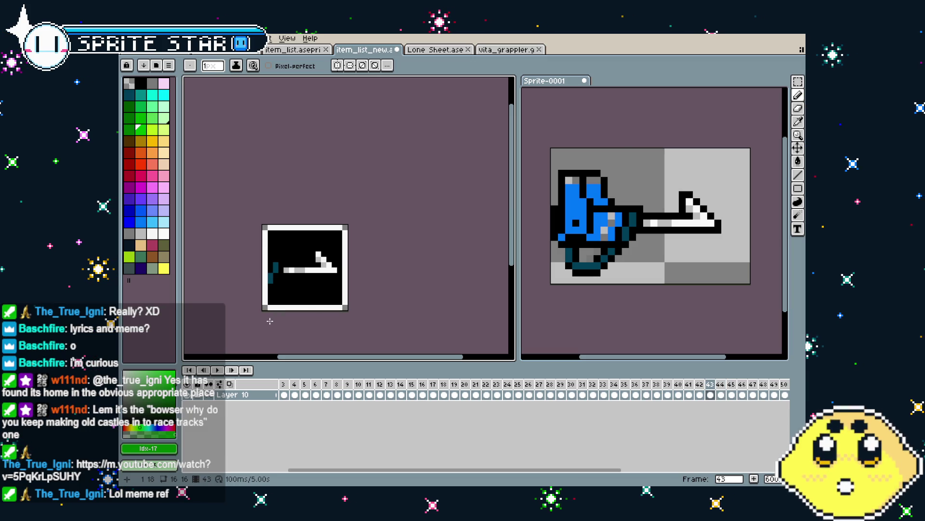
pyautogui.press('.')
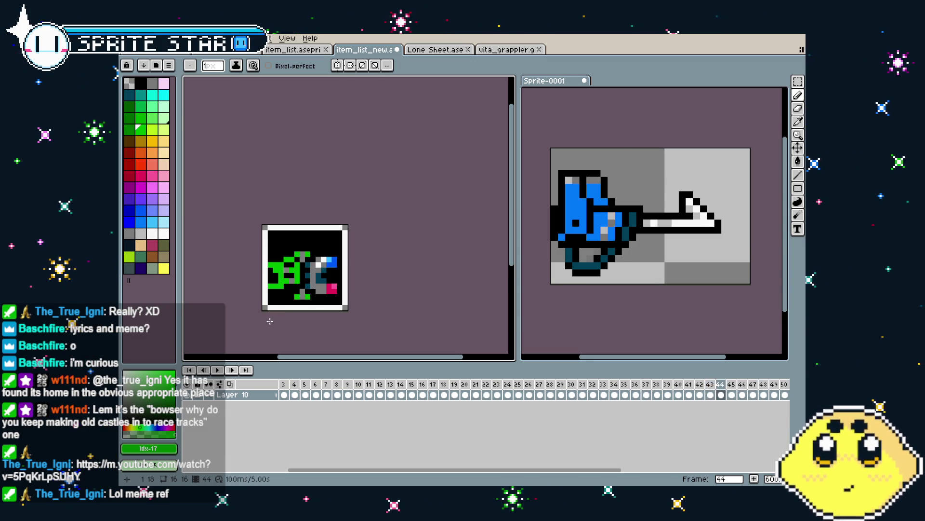
pyautogui.press(',')
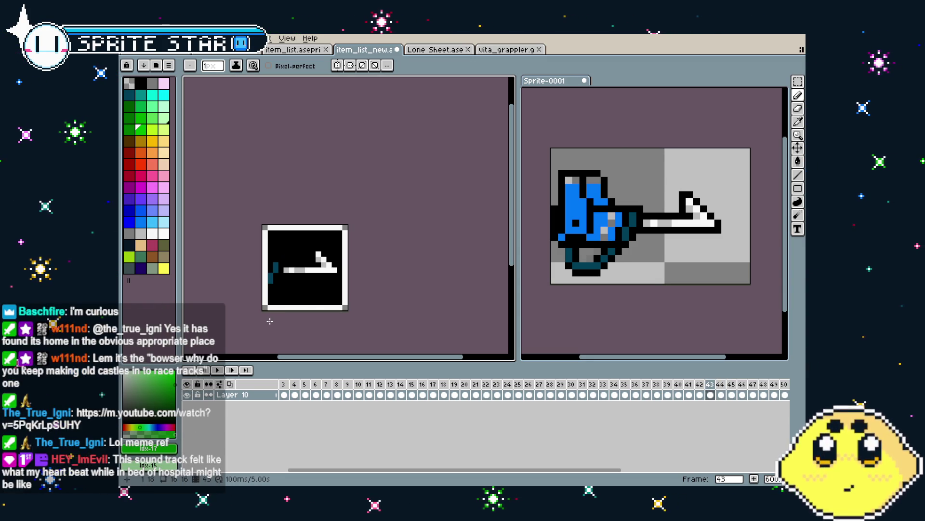
pyautogui.press('.')
pyautogui.press(',')
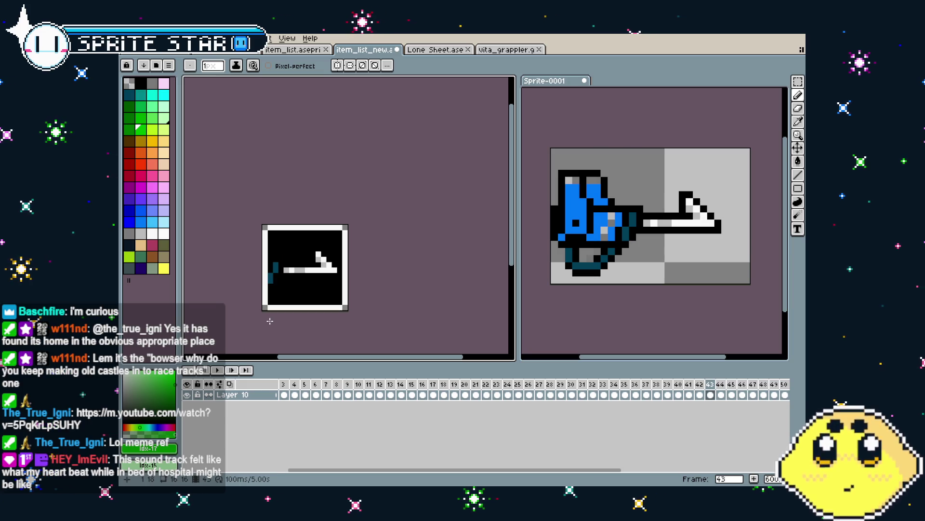
pyautogui.press('.')
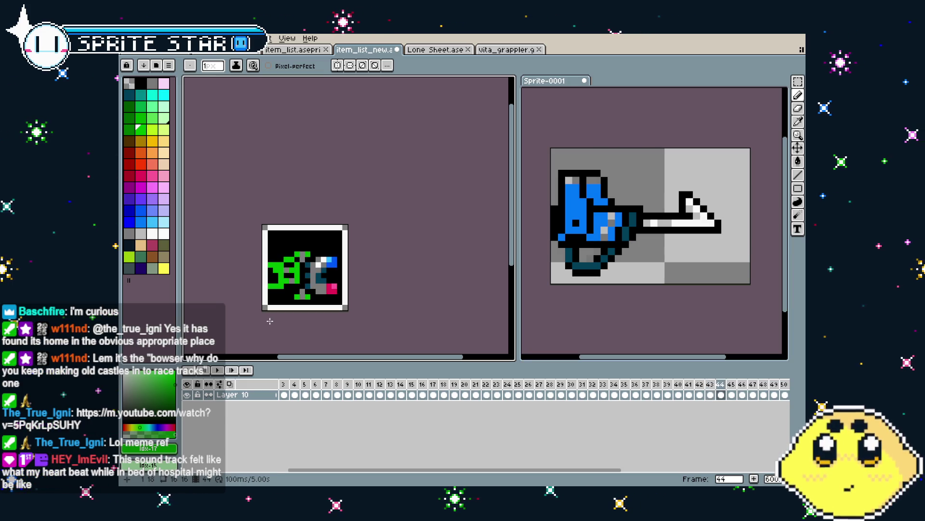
# Save item_list_new.aseprite
pyautogui.scroll(4, 256, 277)
pyautogui.scroll(-2, 246, 270)
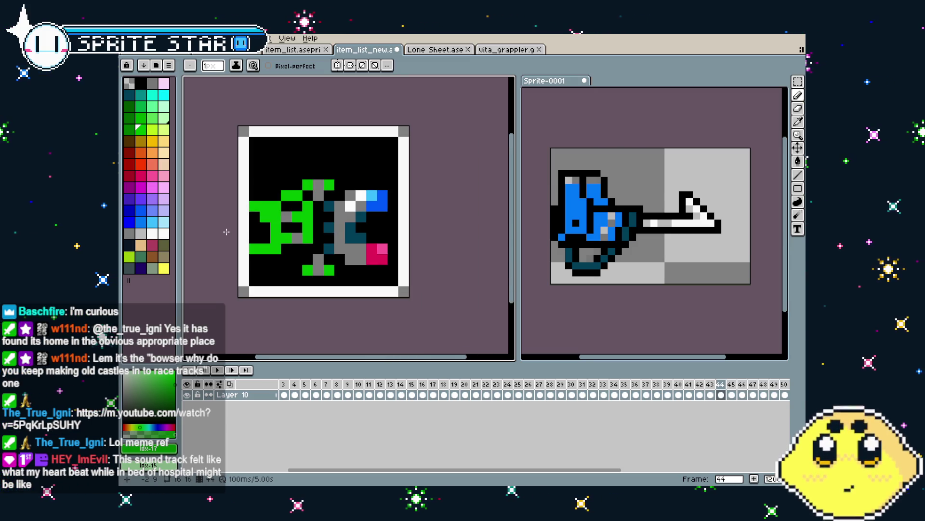
pyautogui.hotkey('ctrl', 's')
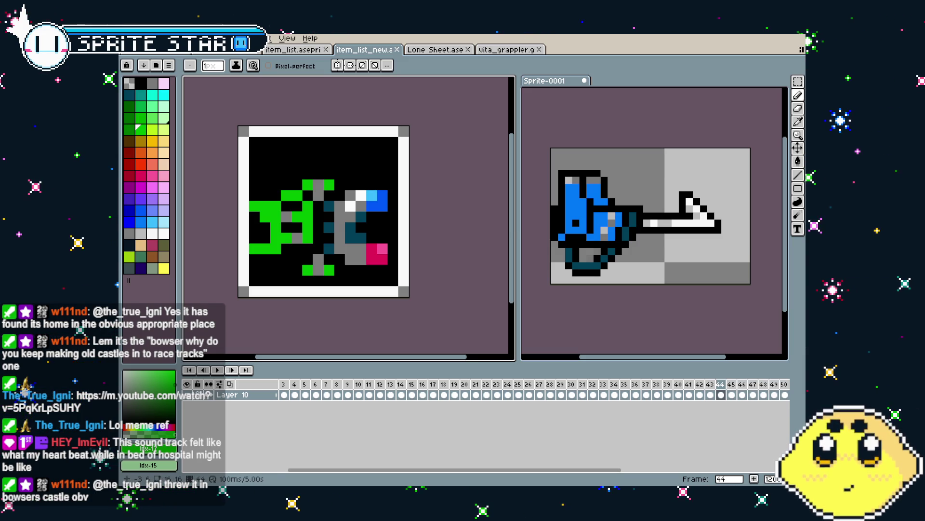
pyautogui.scroll(1, 208, 232)
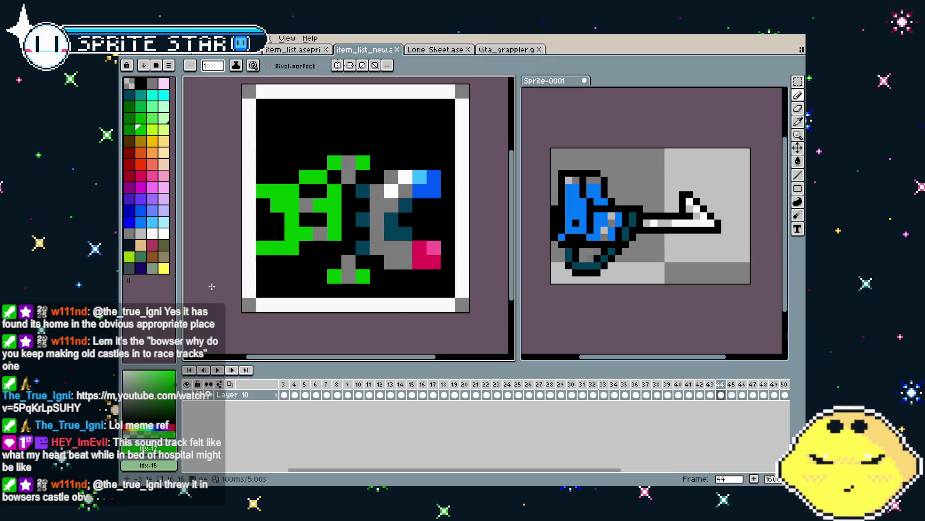
pyautogui.scroll(-1, 211, 286)
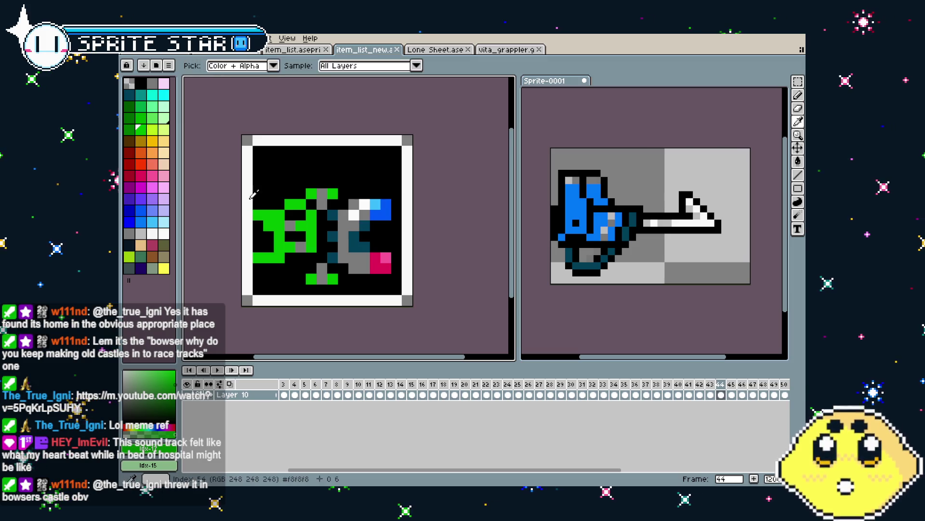
pyautogui.moveTo(213, 223); pyautogui.dragTo(199, 234)
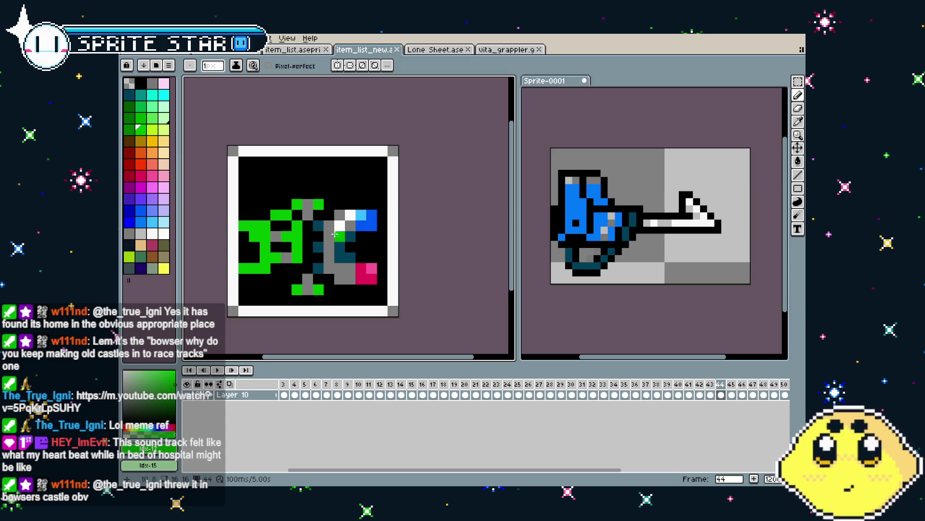
pyautogui.moveTo(359, 272); pyautogui.dragTo(368, 273)
# Move the white drill tip in Sprite-0001 closer to the blue drill body
pyautogui.scroll(-1, 383, 243)
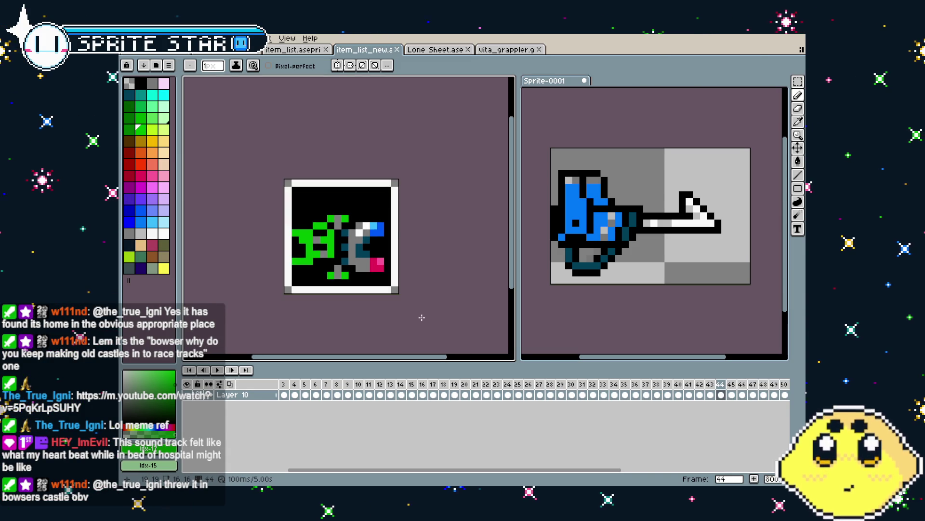
pyautogui.scroll(1, 666, 279)
pyautogui.click(659, 278)
pyautogui.press('m')
pyautogui.moveTo(745, 130)
pyautogui.mouseDown()
pyautogui.moveTo(716, 234)
pyautogui.moveTo(677, 253)
pyautogui.mouseUp()
pyautogui.press('Left')
pyautogui.press('Left')
pyautogui.press('Left')
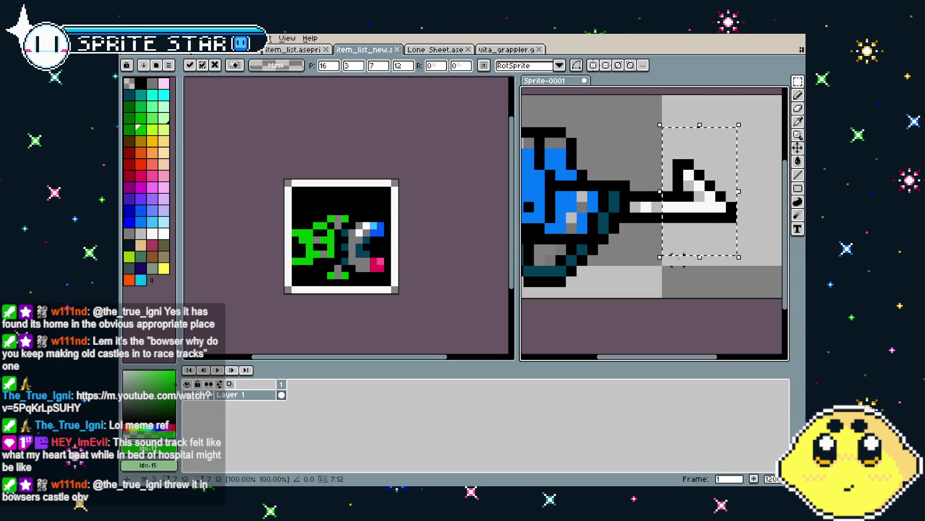
pyautogui.press('Right')
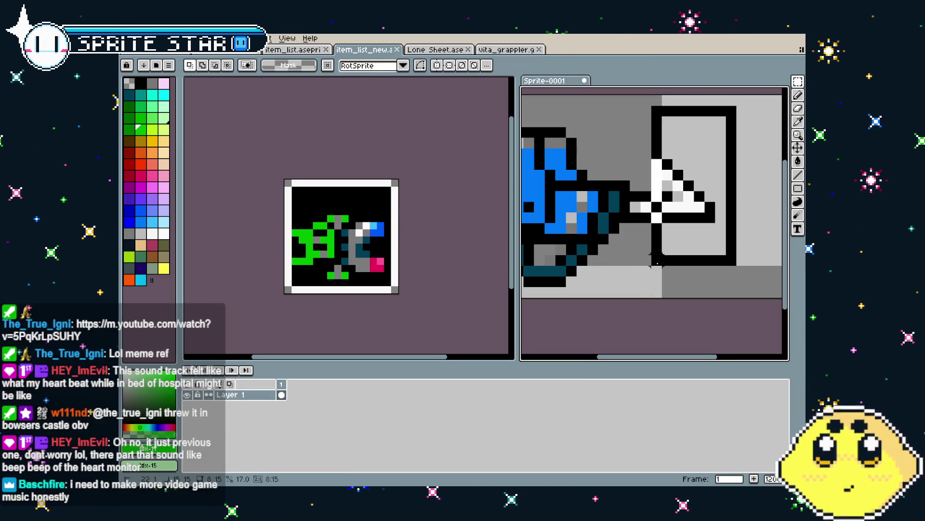
pyautogui.hotkey('ctrl', 'd')
# Copy the whole drill weapon, return to item_list_new frame 43, and sample black from its box
pyautogui.scroll(-3, 615, 260)
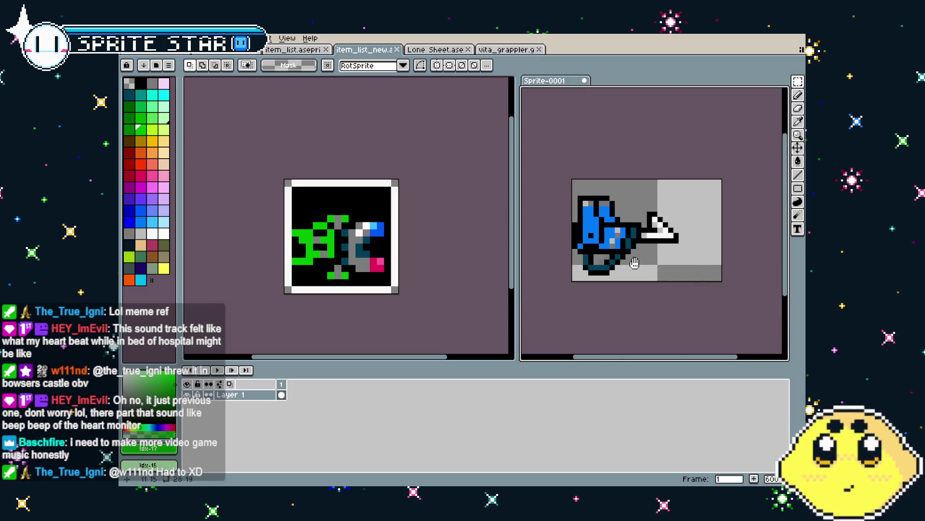
pyautogui.scroll(1, 560, 261)
pyautogui.moveTo(551, 152); pyautogui.dragTo(708, 286)
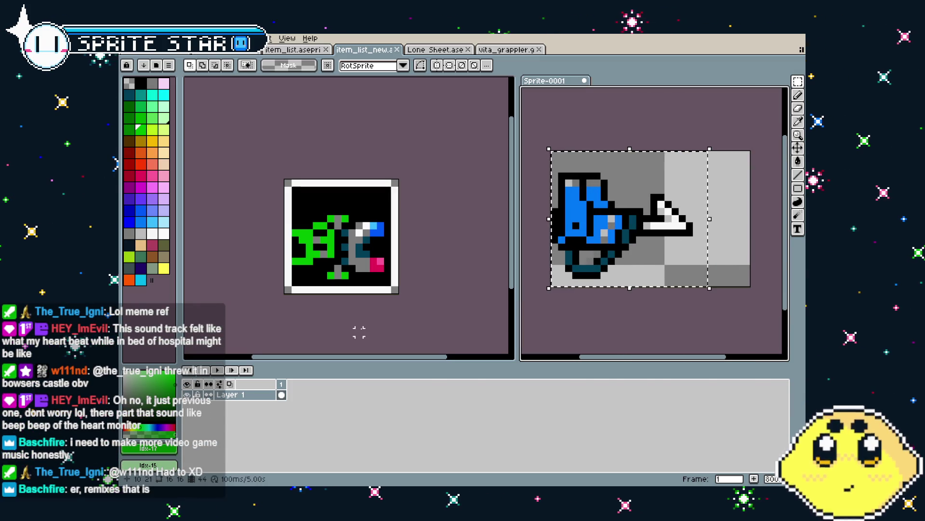
pyautogui.click(370, 325)
pyautogui.hotkey('ctrl', 'v')
pyautogui.press('Escape')
pyautogui.press('alt')
pyautogui.keyDown('alt'); pyautogui.click(347, 263); pyautogui.keyUp('alt')
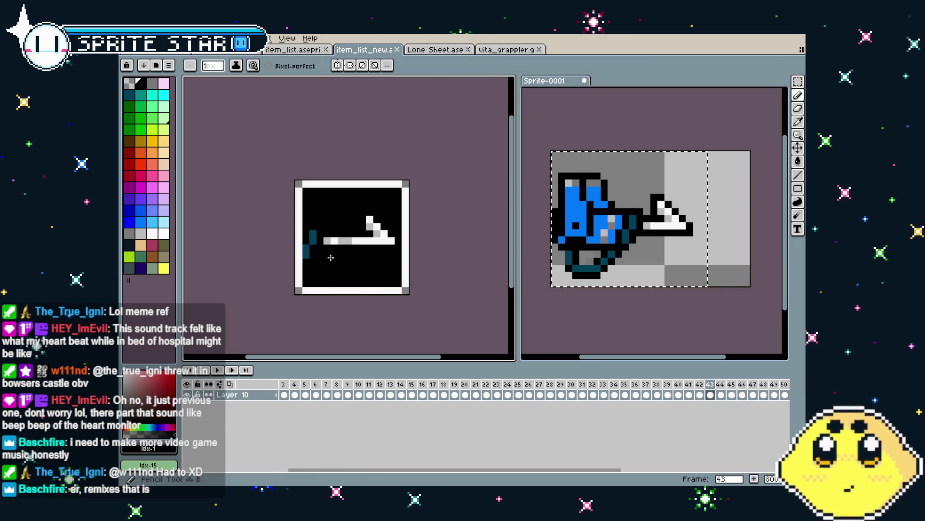
# Black out frame 43's arrow icon and paste the blue drill weapon into place inside the box
pyautogui.press('b')
pyautogui.moveTo(312, 236)
pyautogui.mouseDown()
pyautogui.moveTo(306, 253)
pyautogui.moveTo(394, 240)
pyautogui.moveTo(384, 241)
pyautogui.mouseUp()
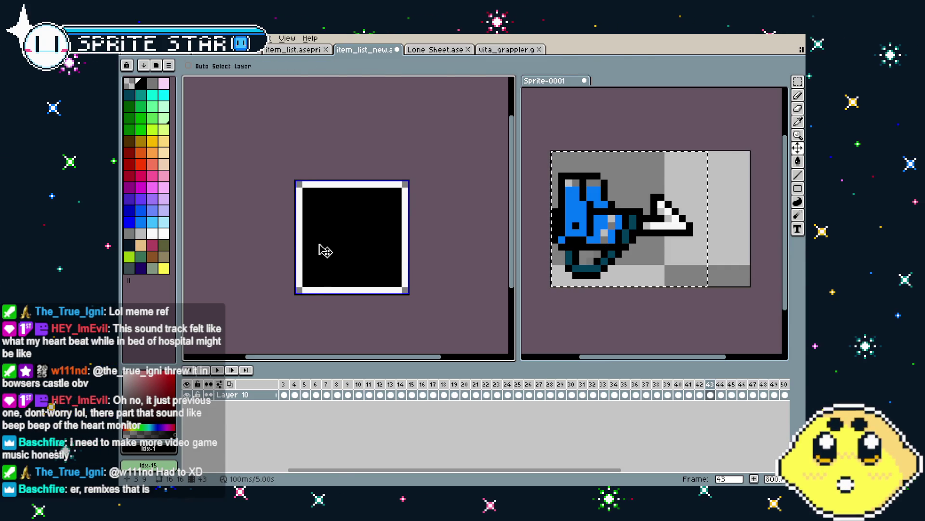
pyautogui.hotkey('ctrl', 'v')
pyautogui.moveTo(350, 253); pyautogui.dragTo(313, 239)
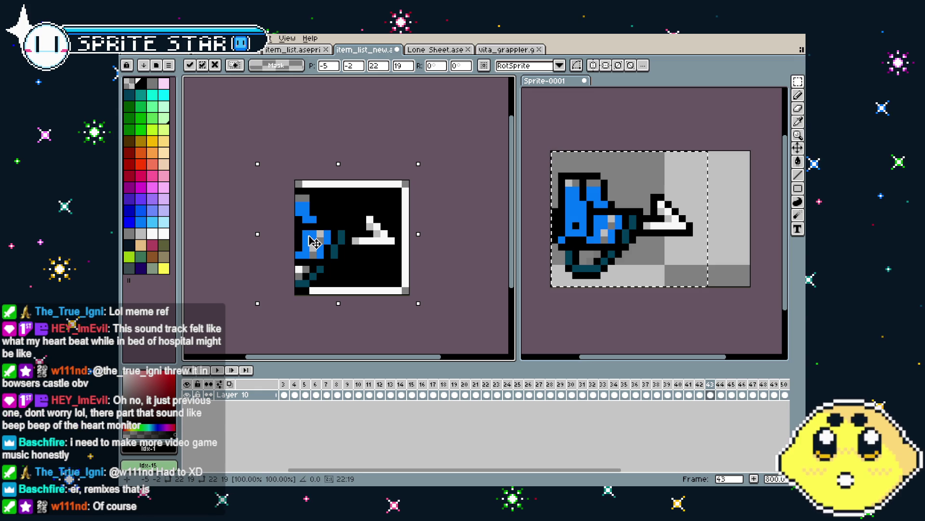
pyautogui.press('Return')
pyautogui.scroll(2, 288, 215)
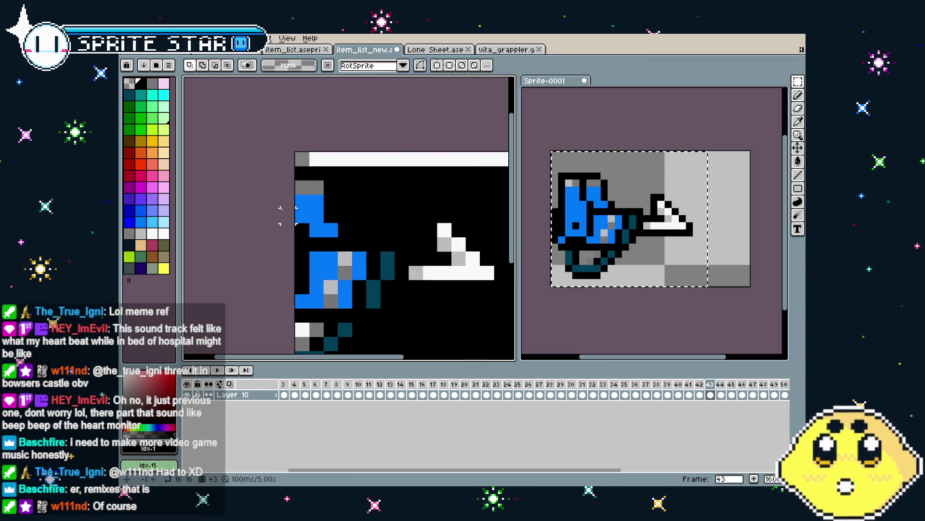
# Repaint the white border down the box's left edge and along its bottom
pyautogui.scroll(1, 285, 212)
pyautogui.press('i')
pyautogui.click(349, 143)
pyautogui.press('b')
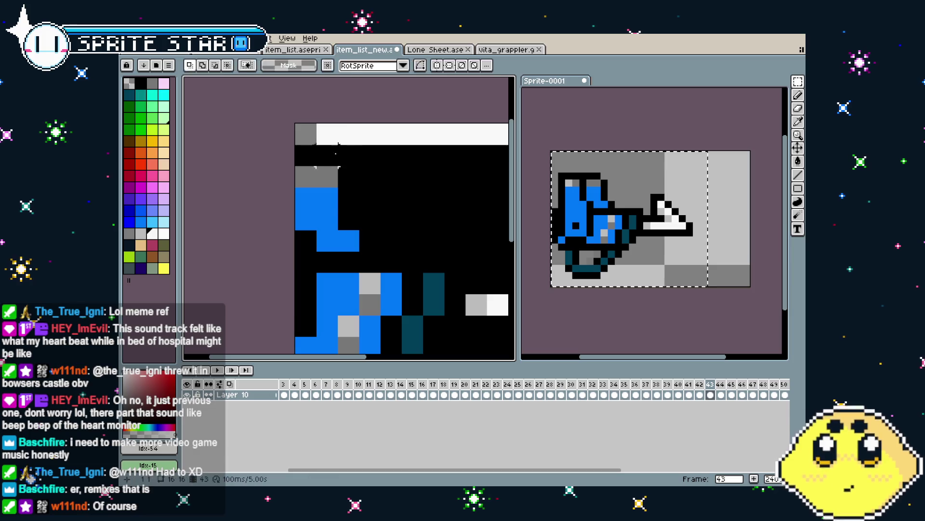
pyautogui.moveTo(306, 154)
pyautogui.mouseDown()
pyautogui.moveTo(300, 316)
pyautogui.moveTo(269, 205)
pyautogui.moveTo(281, 319)
pyautogui.mouseUp()
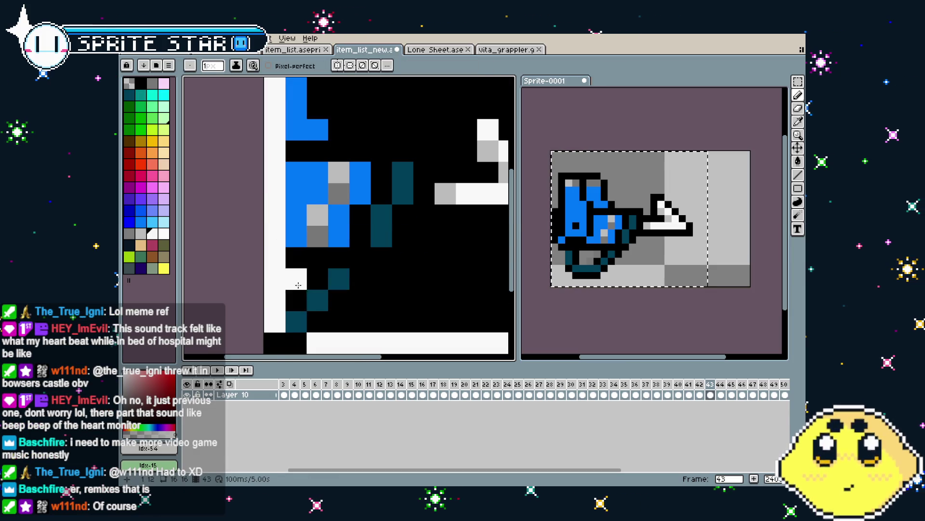
pyautogui.click(296, 344)
# Sample the grey from the box corner and the light grey from the drill body
pyautogui.scroll(-5, 264, 296)
pyautogui.press('i')
pyautogui.press('b')
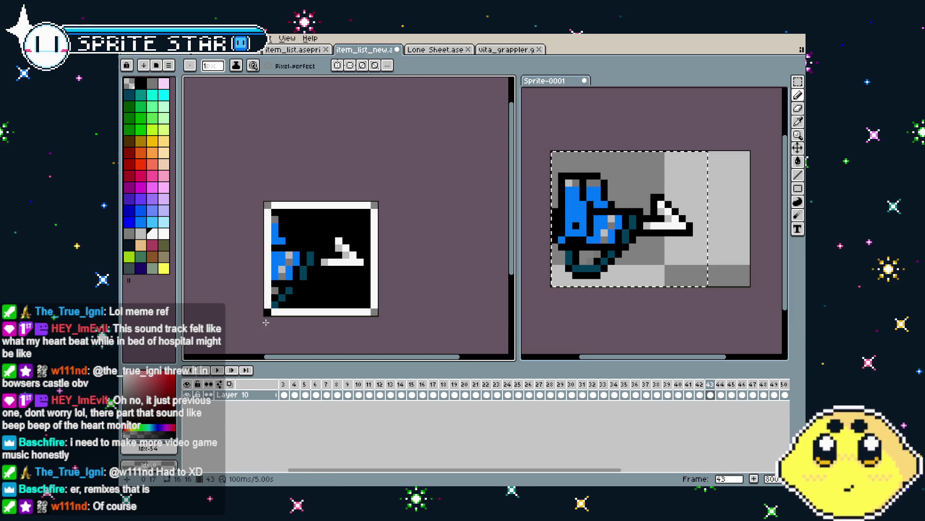
pyautogui.scroll(5, 270, 308)
pyautogui.press('x')
pyautogui.scroll(-2, 305, 289)
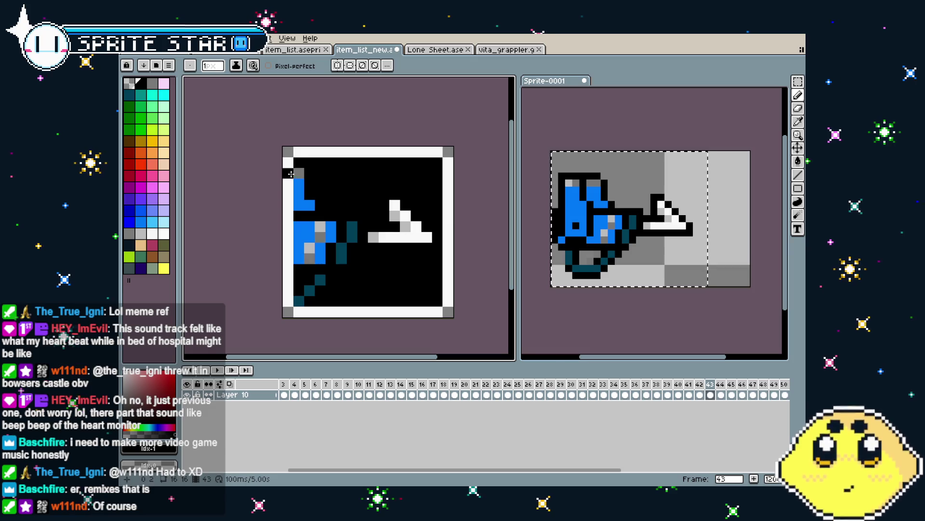
pyautogui.scroll(2, 311, 194)
pyautogui.press('i')
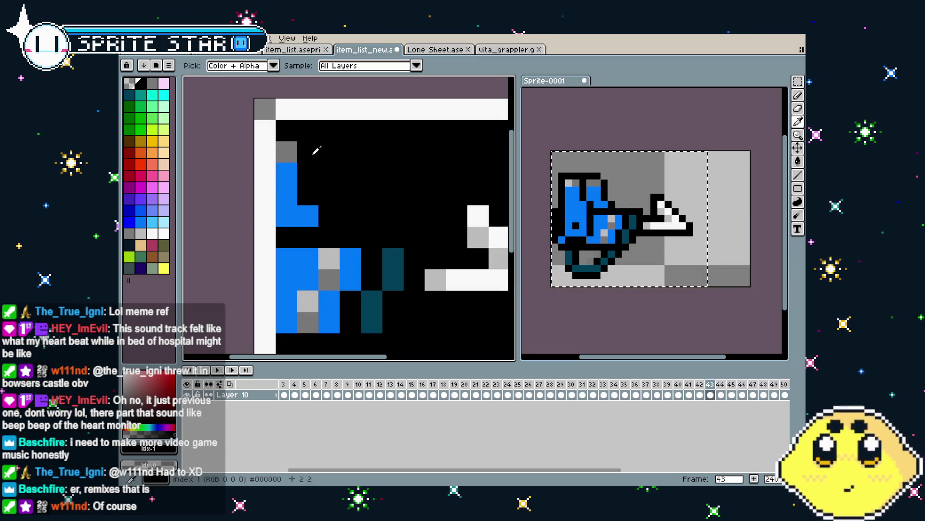
pyautogui.click(293, 145)
pyautogui.scroll(-2, 293, 145)
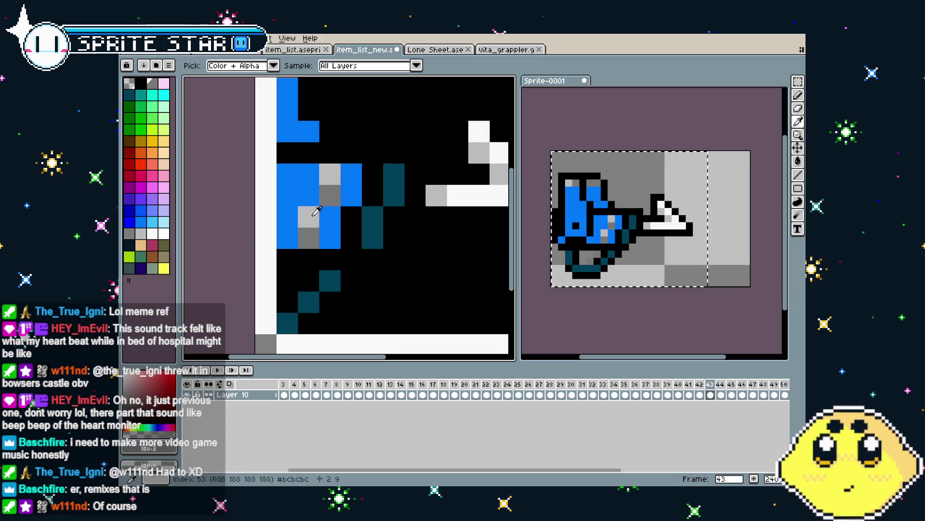
pyautogui.click(338, 169)
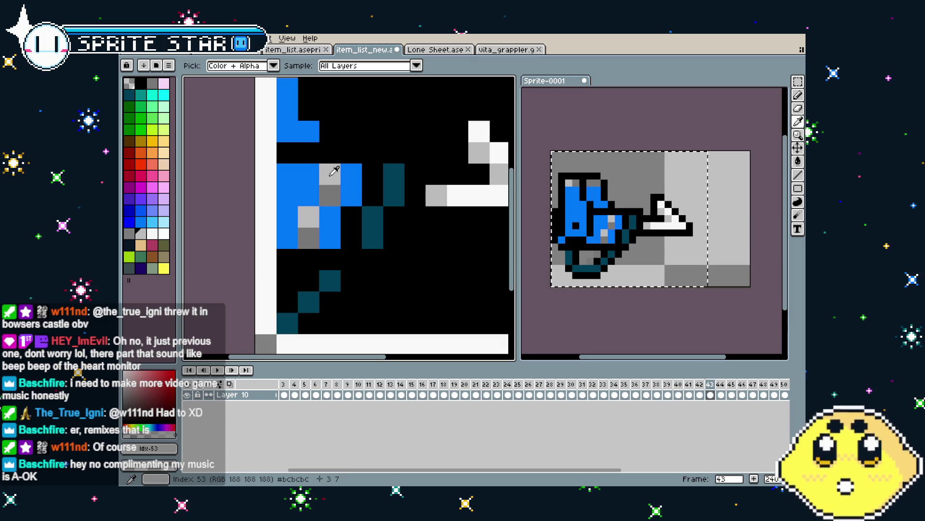
# Zoom in on the reference Sprite-0001 drill, then on the frame 43 drill icon
pyautogui.scroll(3, 605, 216)
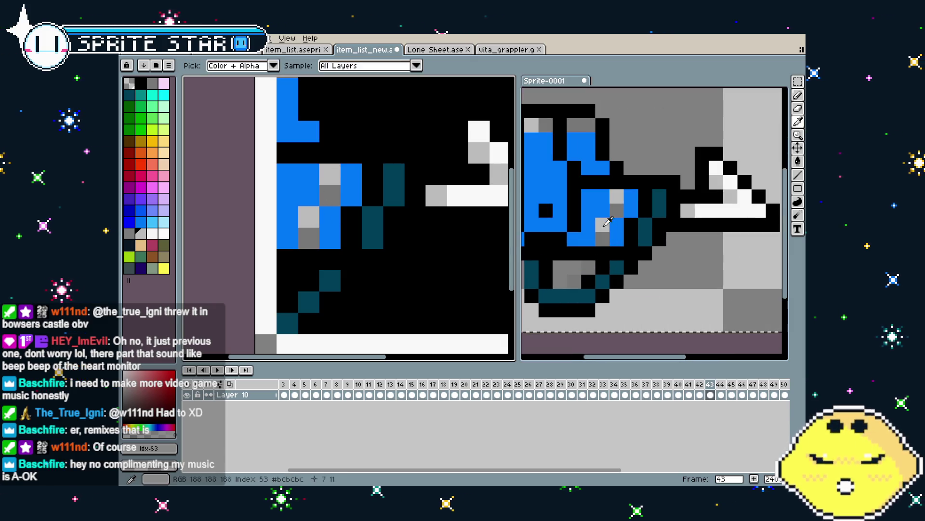
pyautogui.click(604, 216)
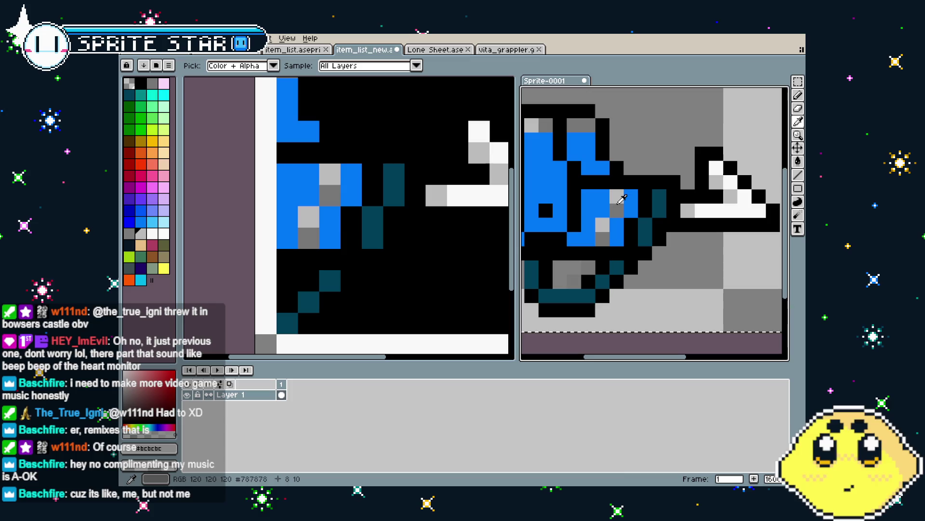
pyautogui.click(313, 210)
pyautogui.scroll(-5, 314, 209)
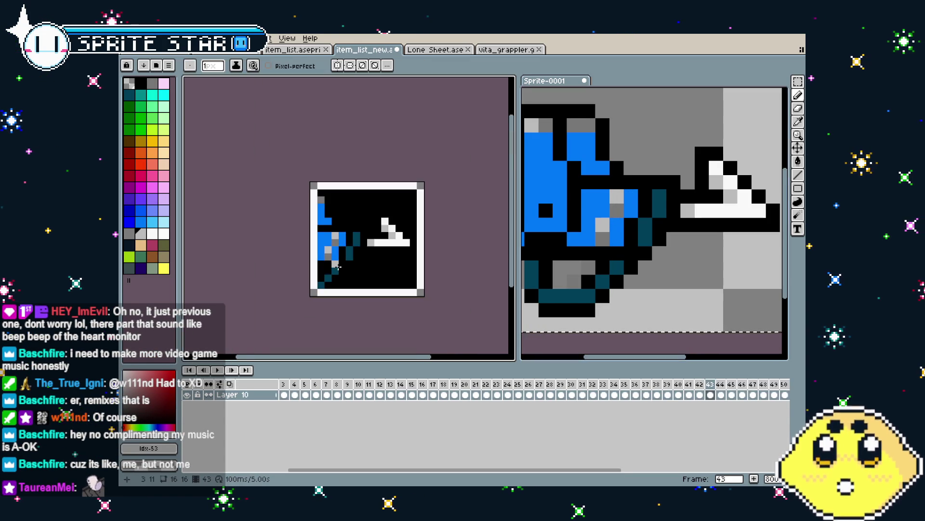
pyautogui.scroll(2, 271, 279)
pyautogui.scroll(2, 350, 303)
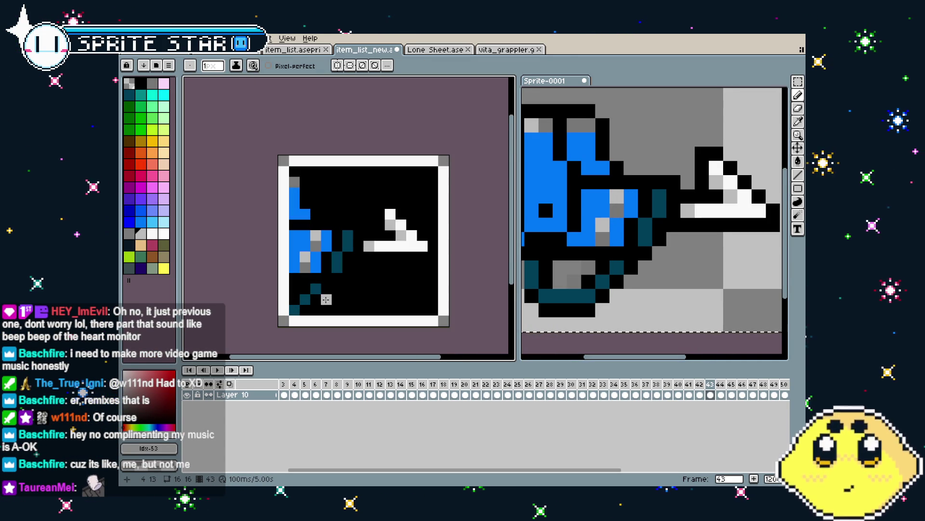
pyautogui.hscroll(1, 325, 300)
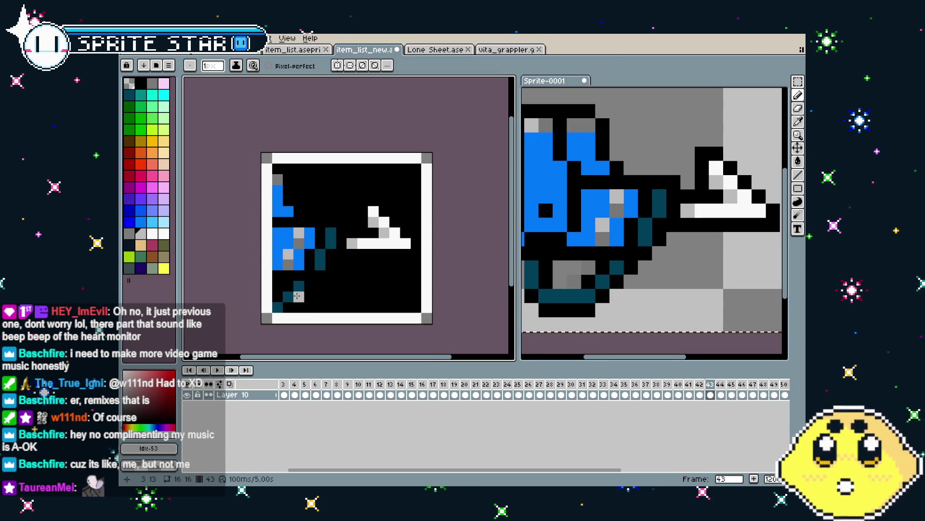
pyautogui.hscroll(1, 264, 345)
pyautogui.scroll(1, 264, 345)
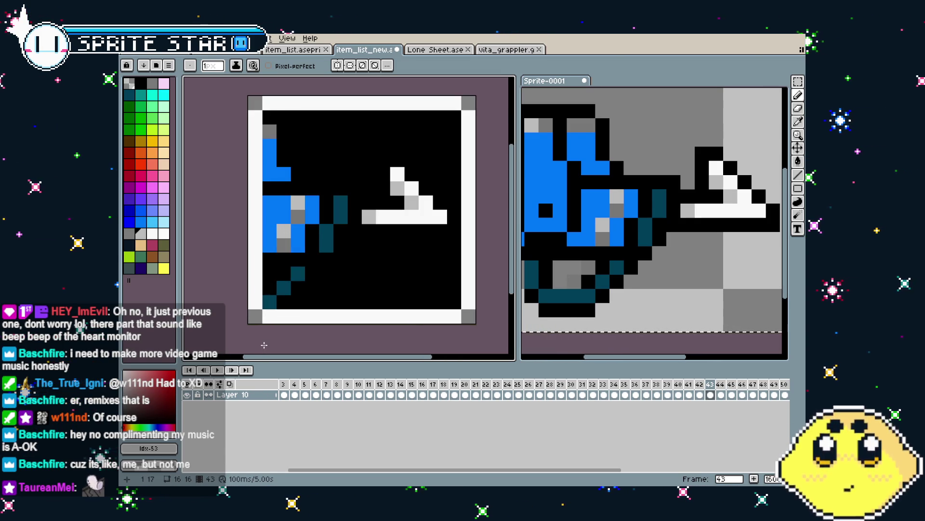
pyautogui.scroll(-1, 264, 345)
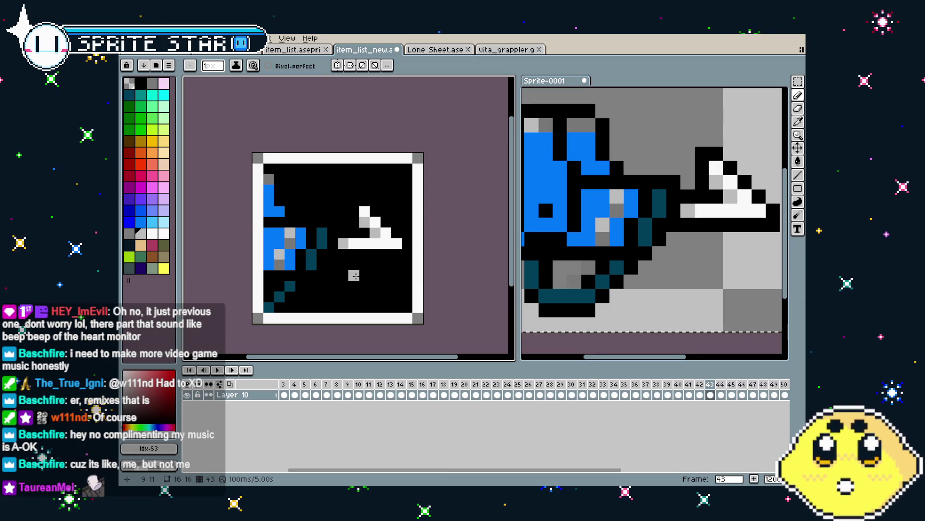
pyautogui.hscroll(-1, 311, 297)
pyautogui.scroll(-1, 311, 297)
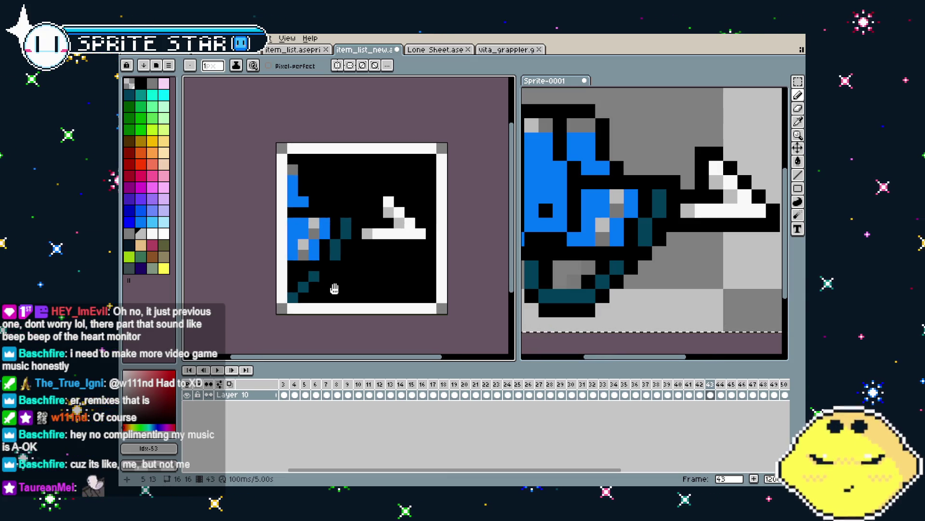
# Pick the mid grey from the drill icon while inspecting it up close
pyautogui.keyDown('alt'); pyautogui.click(298, 273); pyautogui.keyUp('alt')
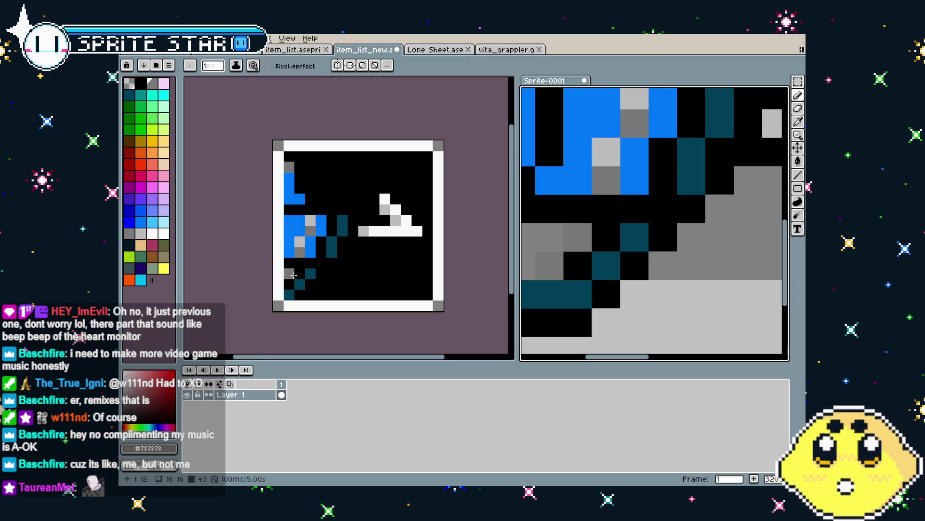
pyautogui.scroll(-1, 304, 313)
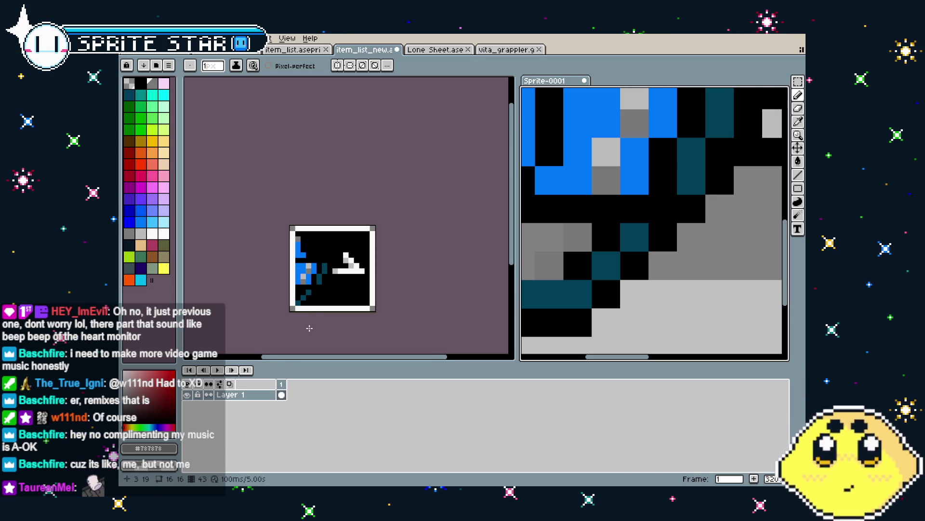
pyautogui.scroll(-2, 309, 328)
pyautogui.scroll(-4, 588, 322)
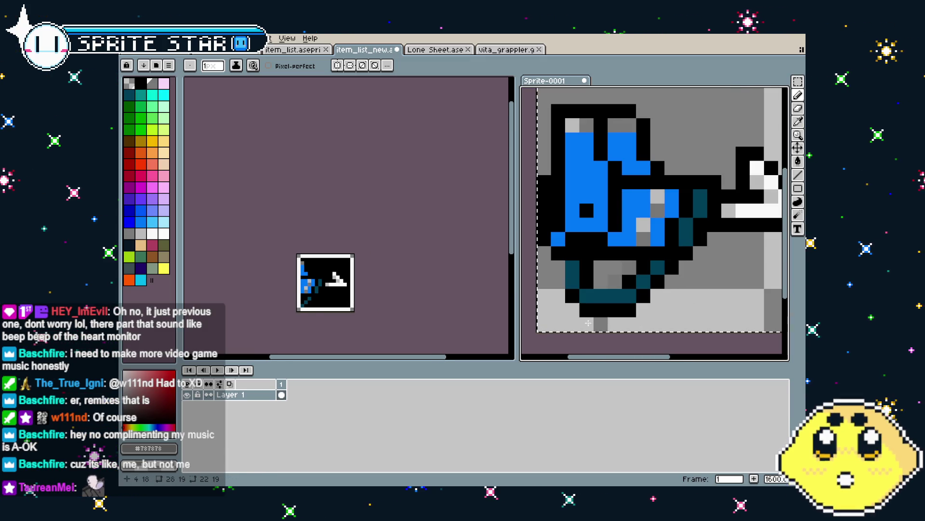
pyautogui.scroll(4, 330, 310)
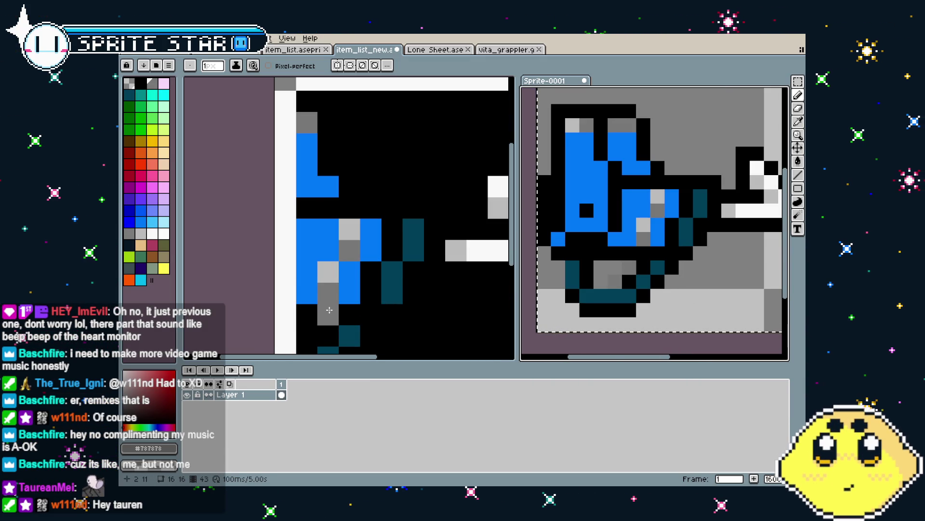
pyautogui.scroll(-3, 329, 310)
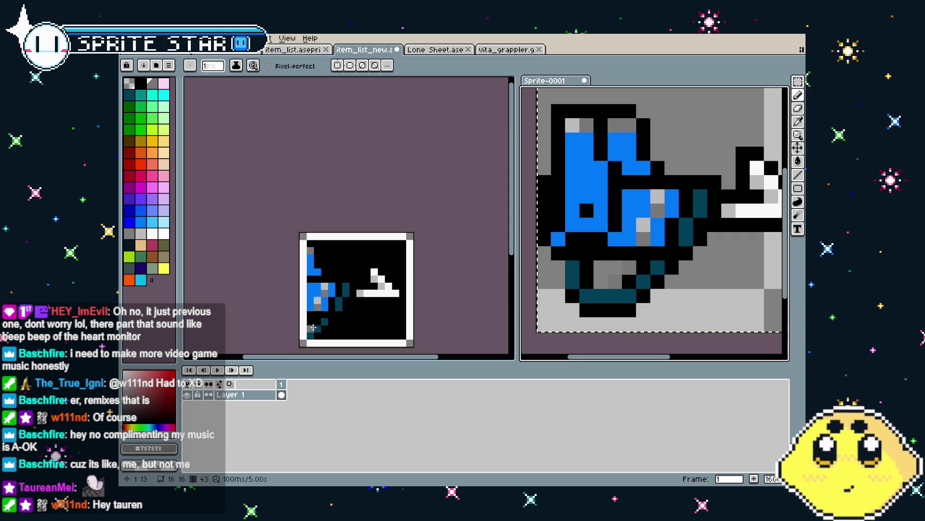
pyautogui.scroll(3, 311, 322)
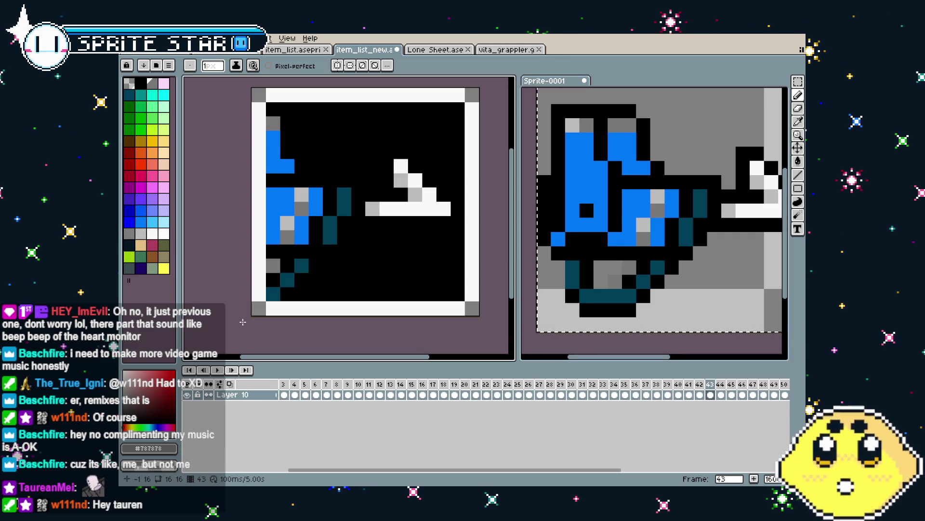
pyautogui.scroll(-2, 247, 311)
# Draw a white diagonal pixel line running up-left beside the drill, with a pixel on top
pyautogui.moveTo(246, 310); pyautogui.dragTo(240, 322)
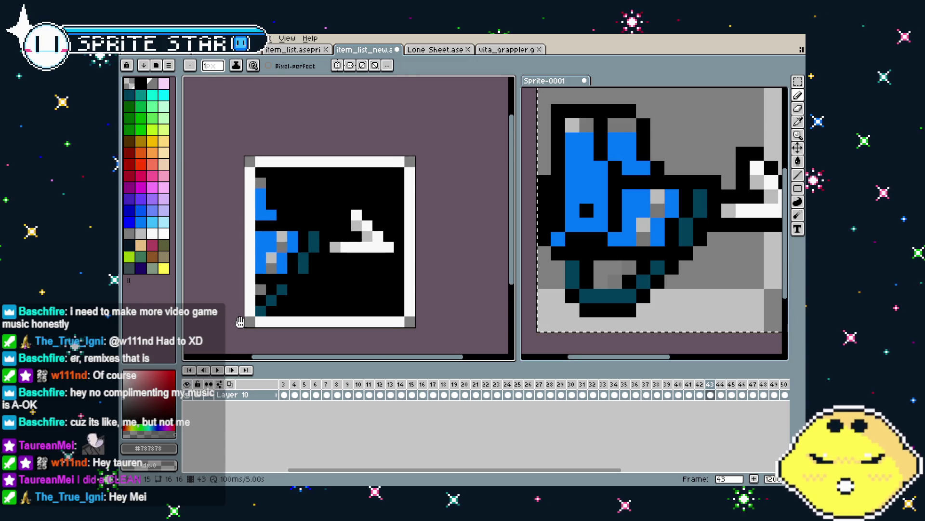
pyautogui.click(389, 224)
pyautogui.click(378, 214)
pyautogui.click(368, 202)
pyautogui.click(357, 191)
pyautogui.click(346, 193)
# Draw white horizontal lines above the drill and below the drill bit
pyautogui.moveTo(338, 216)
pyautogui.mouseDown()
pyautogui.moveTo(294, 215)
pyautogui.moveTo(272, 172)
pyautogui.mouseUp()
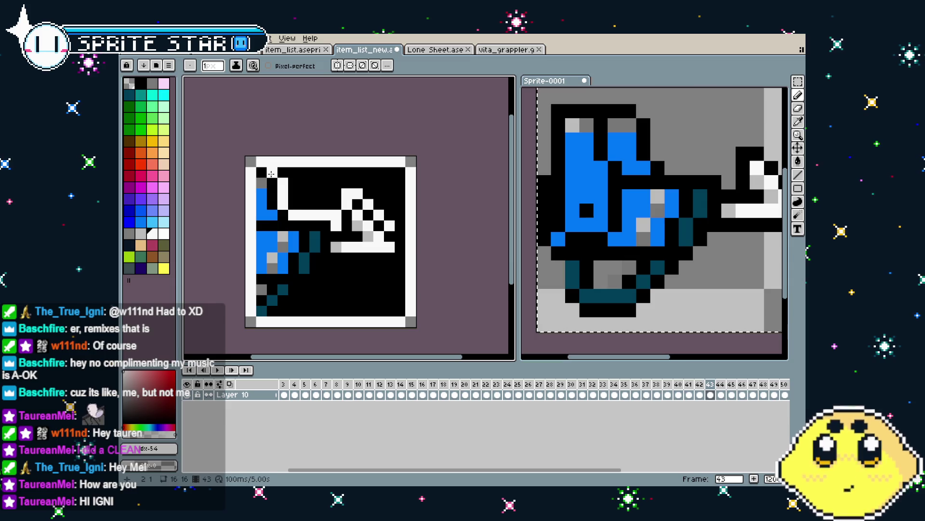
pyautogui.moveTo(390, 268)
pyautogui.mouseDown()
pyautogui.moveTo(322, 268)
pyautogui.moveTo(289, 303)
pyautogui.mouseUp()
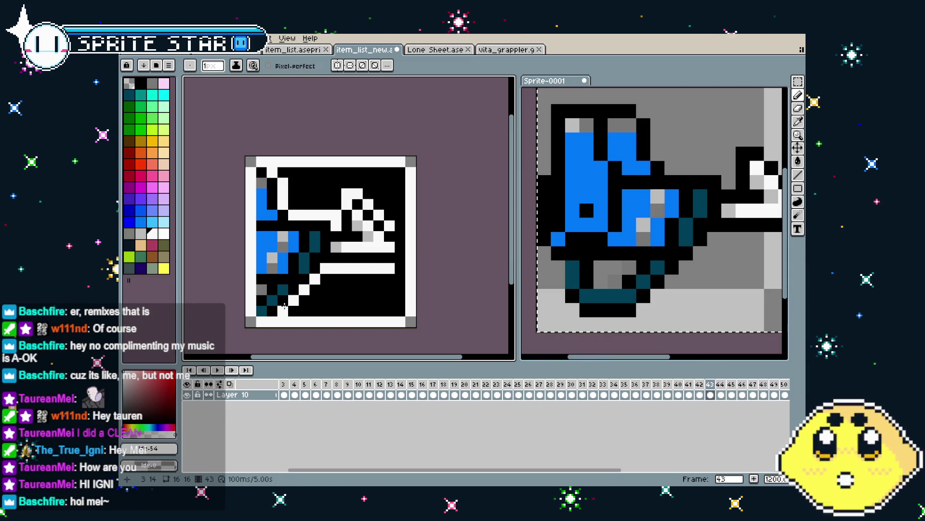
pyautogui.scroll(-1, 252, 350)
pyautogui.scroll(-1, 252, 350)
pyautogui.scroll(3, 254, 344)
pyautogui.scroll(-3, 241, 342)
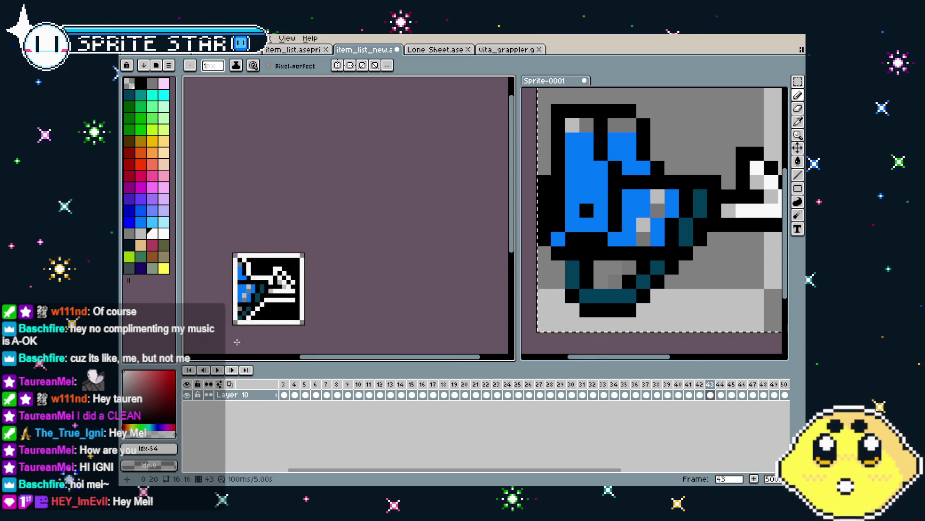
pyautogui.scroll(1, 238, 341)
pyautogui.scroll(2, 238, 342)
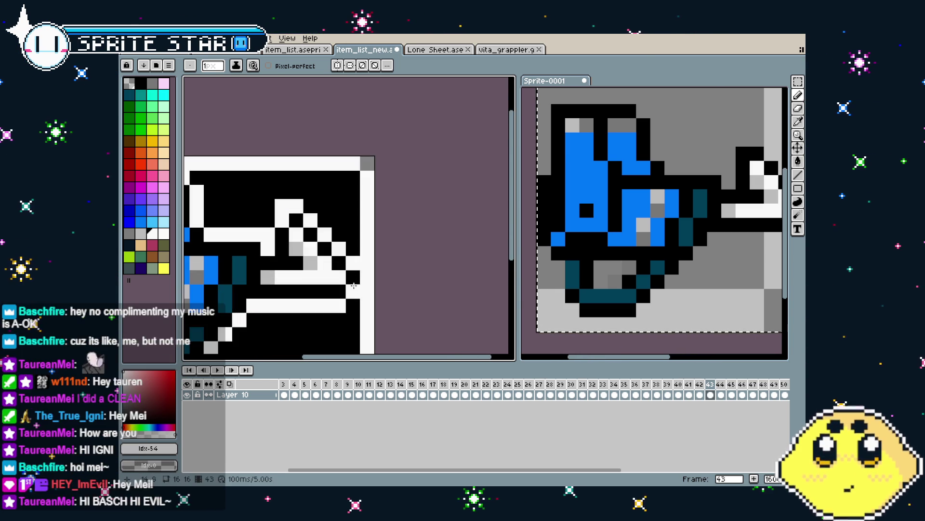
pyautogui.scroll(-4, 396, 314)
pyautogui.scroll(2, 316, 316)
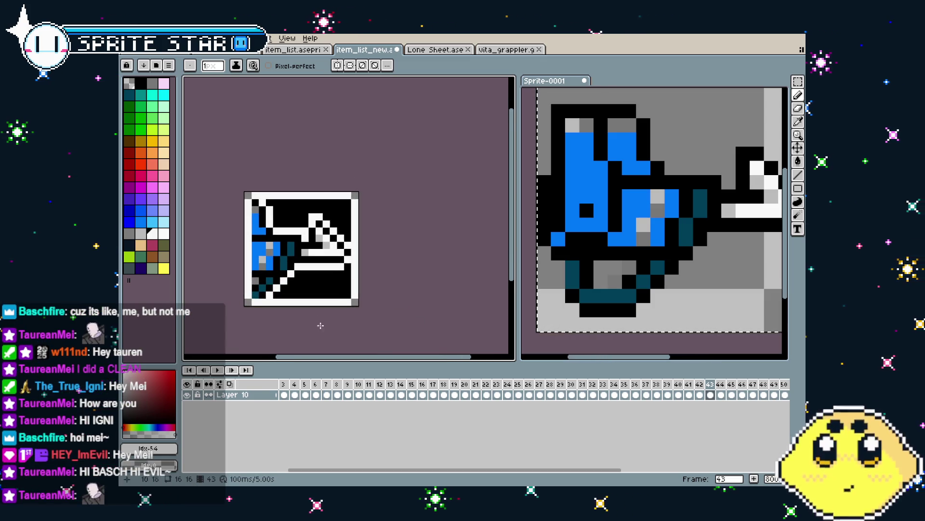
pyautogui.scroll(2, 318, 317)
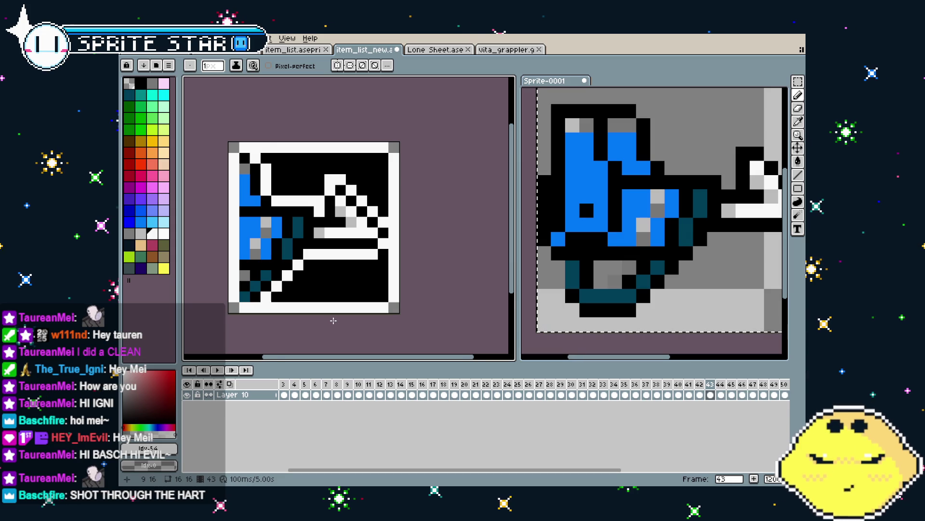
pyautogui.scroll(-3, 334, 320)
# On the next icon frame, try a white line along row 4, then undo it
pyautogui.press('Right')
pyautogui.scroll(2, 320, 281)
pyautogui.scroll(1, 328, 190)
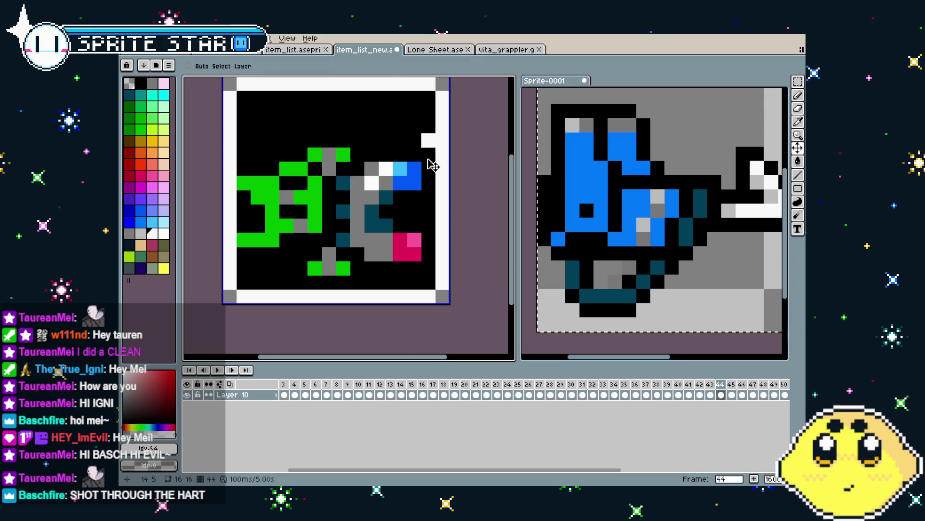
pyautogui.moveTo(428, 146)
pyautogui.mouseDown()
pyautogui.moveTo(313, 128)
pyautogui.moveTo(256, 159)
pyautogui.moveTo(231, 159)
pyautogui.moveTo(230, 267)
pyautogui.moveTo(287, 272)
pyautogui.mouseUp()
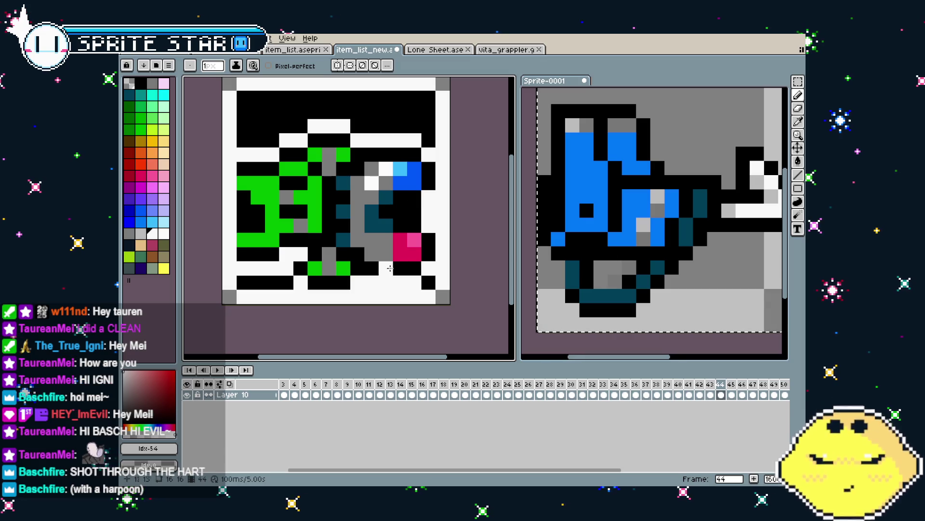
pyautogui.scroll(-3, 390, 268)
pyautogui.scroll(5, 408, 179)
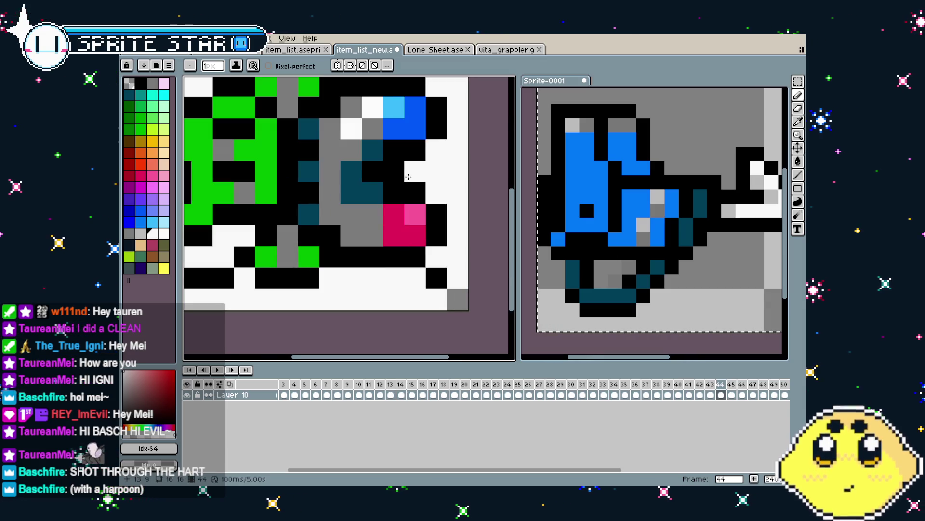
pyautogui.scroll(-7, 354, 299)
pyautogui.moveTo(355, 324); pyautogui.dragTo(341, 294)
pyautogui.hotkey('ctrl', 'z')
# Compare the drill frame with the frame 44 icon and undo the recent pencil strokes
pyautogui.scroll(5, 341, 294)
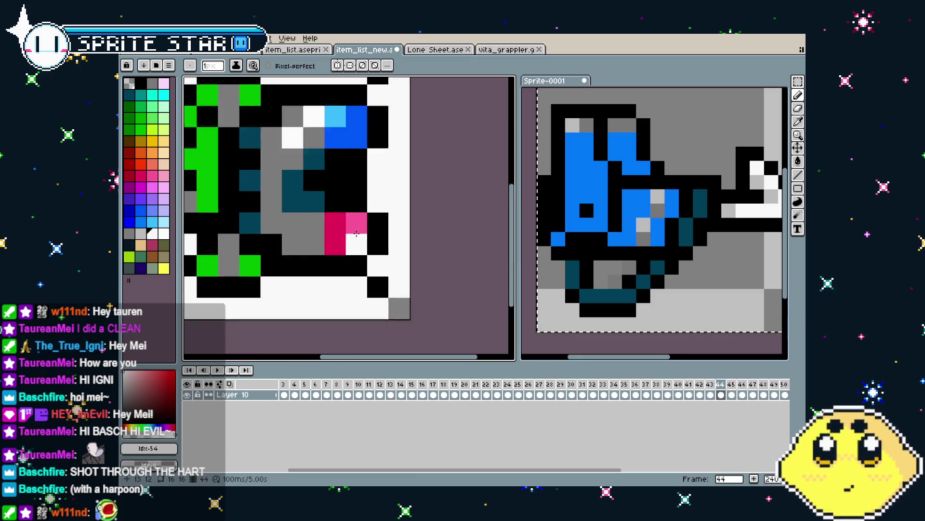
pyautogui.scroll(-4, 355, 261)
pyautogui.scroll(-2, 354, 260)
pyautogui.scroll(4, 352, 261)
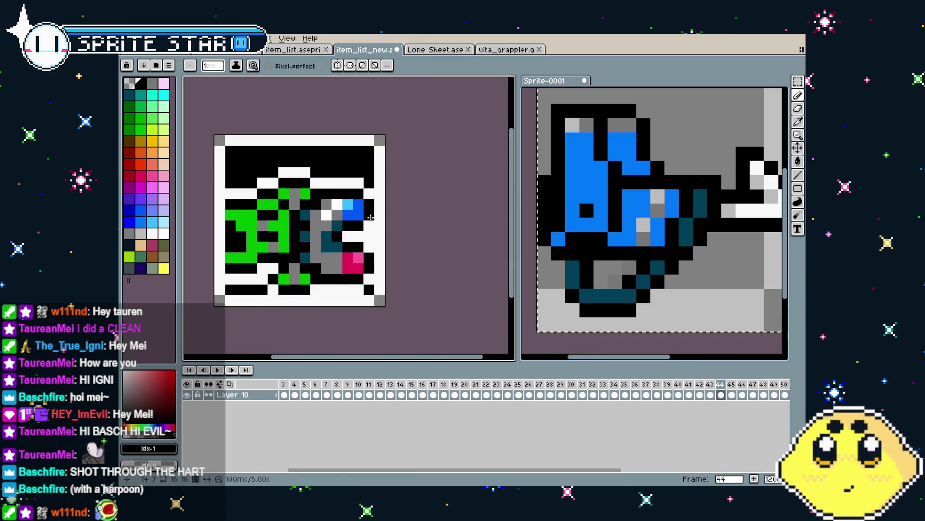
pyautogui.scroll(-4, 361, 277)
pyautogui.scroll(4, 354, 304)
pyautogui.scroll(-4, 345, 291)
pyautogui.scroll(-2, 344, 292)
pyautogui.scroll(2, 346, 292)
pyautogui.press(',')
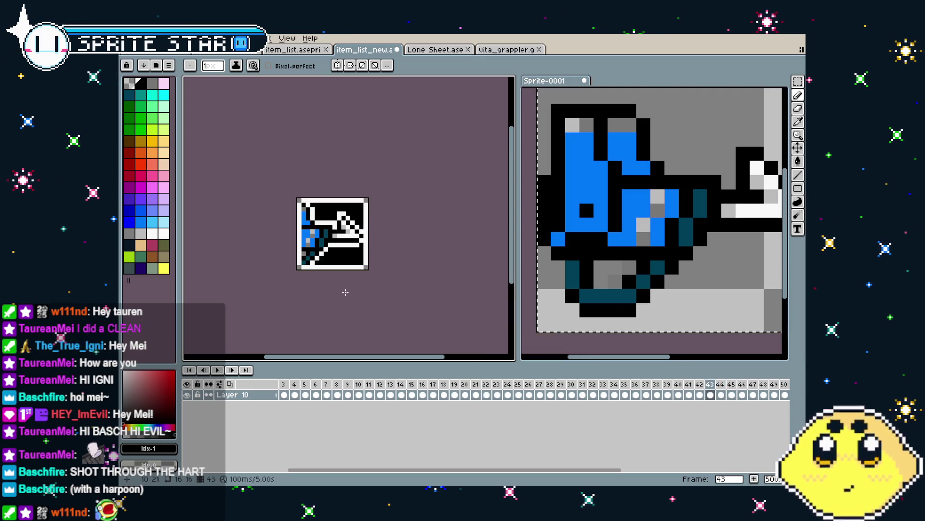
pyautogui.press('.')
pyautogui.scroll(1, 335, 309)
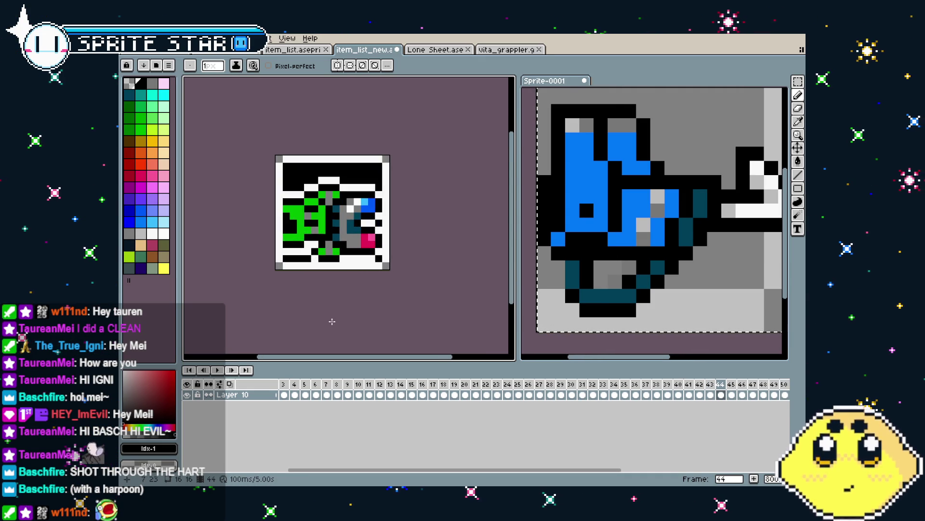
pyautogui.press(',')
pyautogui.press('.')
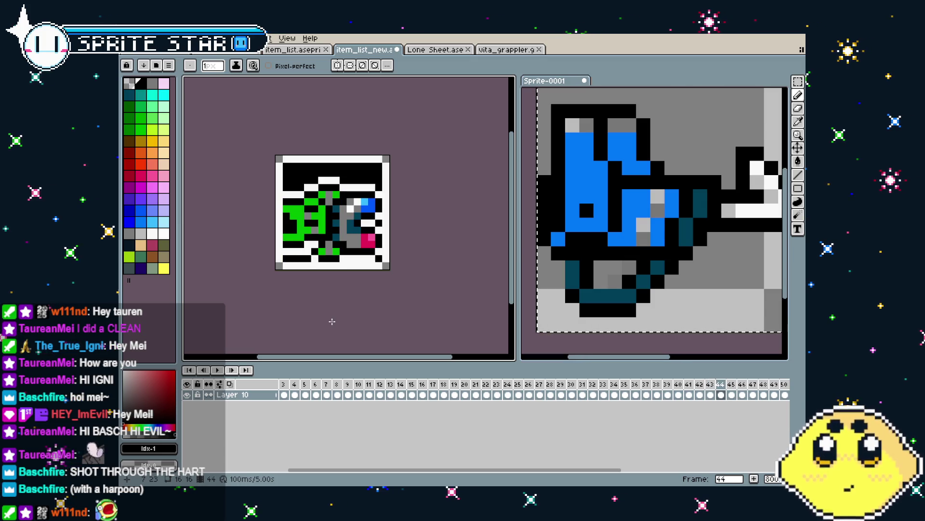
pyautogui.hotkey('ctrl', 'z')
pyautogui.hotkey('ctrl', 'z')
pyautogui.hotkey('ctrl', 'z')
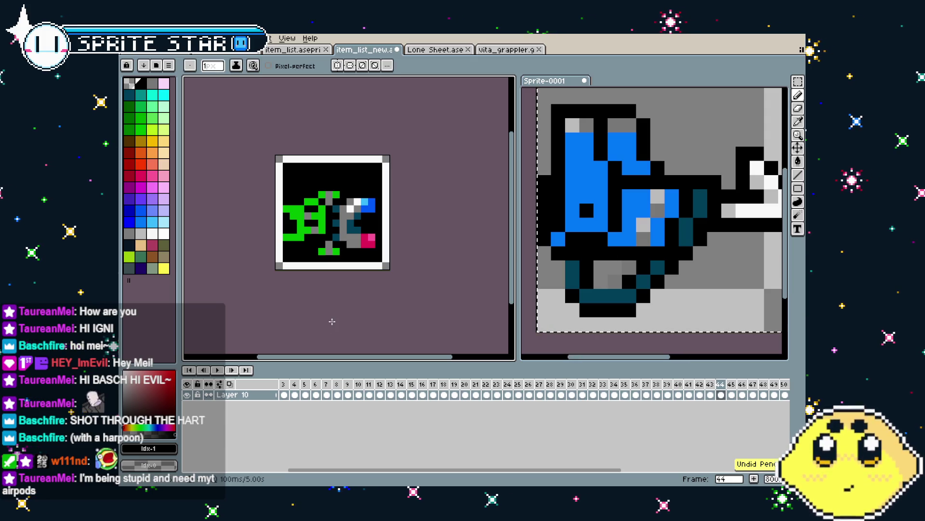
# Marquee the icon artwork inside the border and shift it up two pixels
pyautogui.press('m')
pyautogui.moveTo(286, 186); pyautogui.dragTo(379, 251)
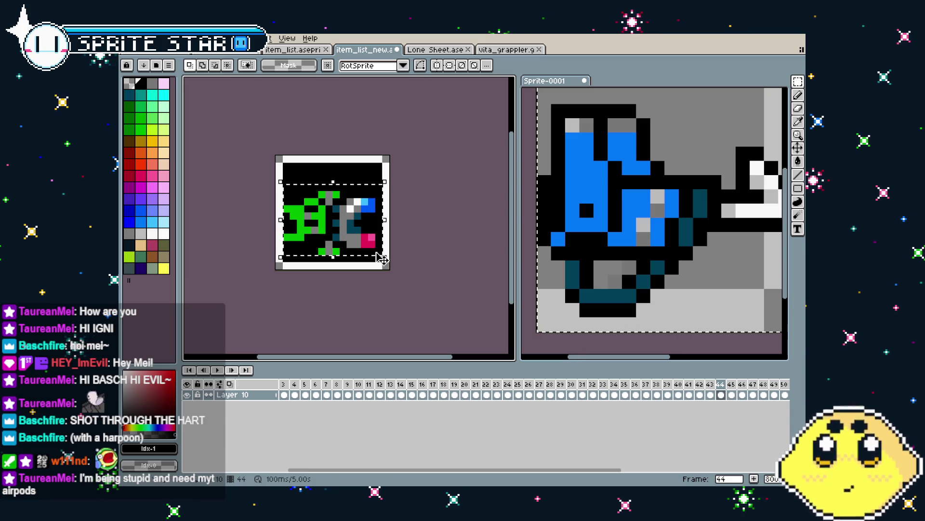
pyautogui.press('Up')
pyautogui.press('Up')
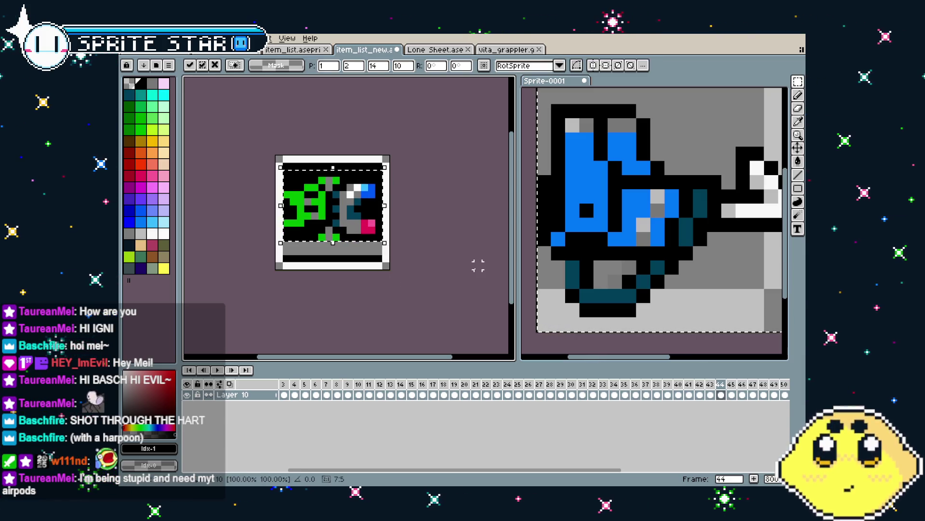
pyautogui.hotkey('ctrl', 'd')
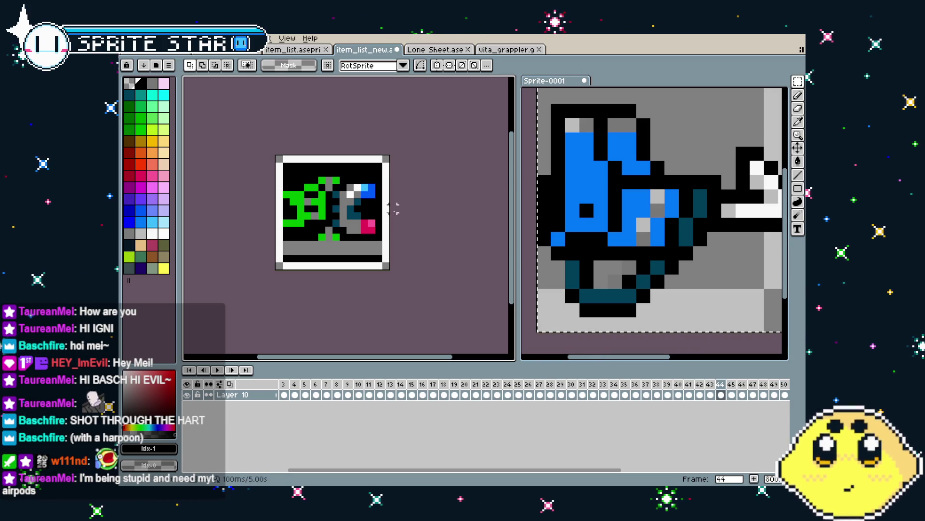
# Fill the grey bottom strip with black and pick white from the border for the pencil
pyautogui.press('g')
pyautogui.click(369, 245)
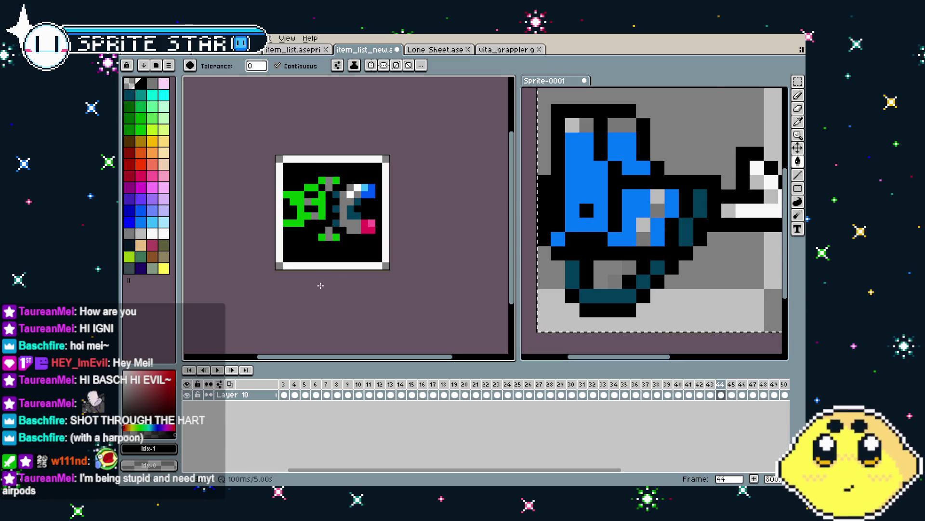
pyautogui.scroll(1, 320, 269)
pyautogui.press('i')
pyautogui.click(384, 141)
pyautogui.press('b')
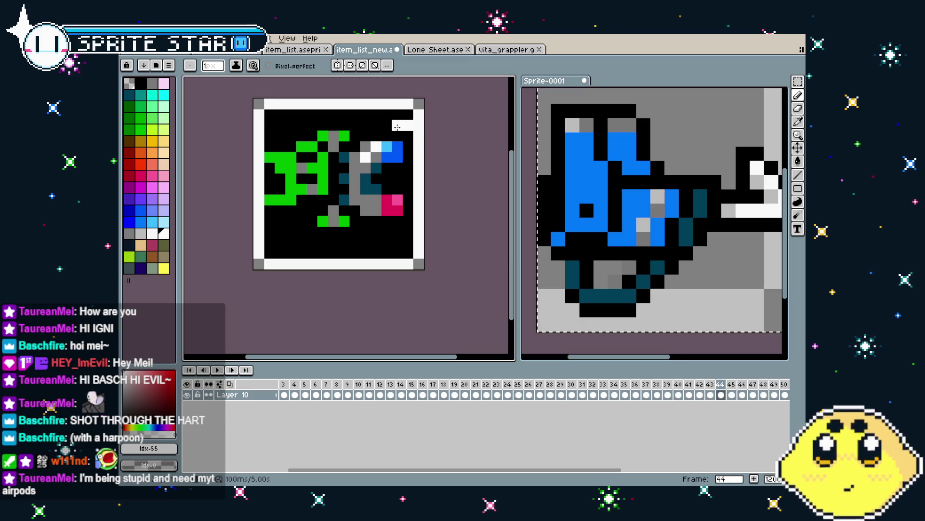
pyautogui.hotkey('ctrl', 'z')
pyautogui.scroll(-2, 600, 239)
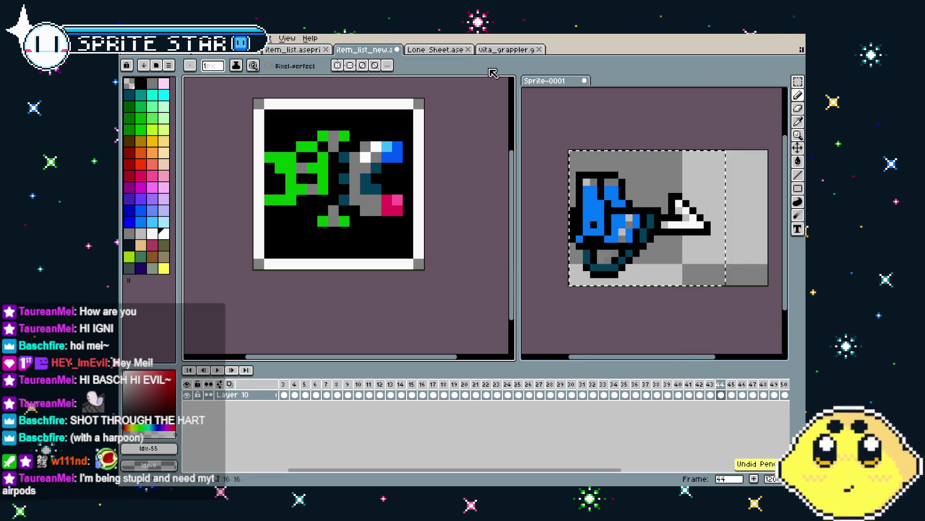
pyautogui.click(506, 49)
# Dock vita_grappler beside Sprite-0001 as reference and pick white on item_list_new
pyautogui.moveTo(506, 50)
pyautogui.mouseDown()
pyautogui.moveTo(603, 121)
pyautogui.moveTo(626, 82)
pyautogui.mouseUp()
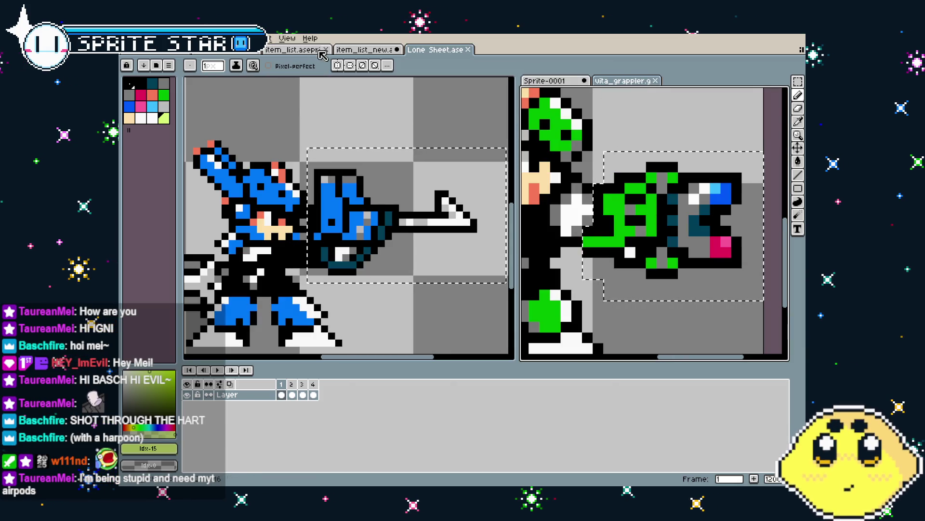
pyautogui.click(365, 50)
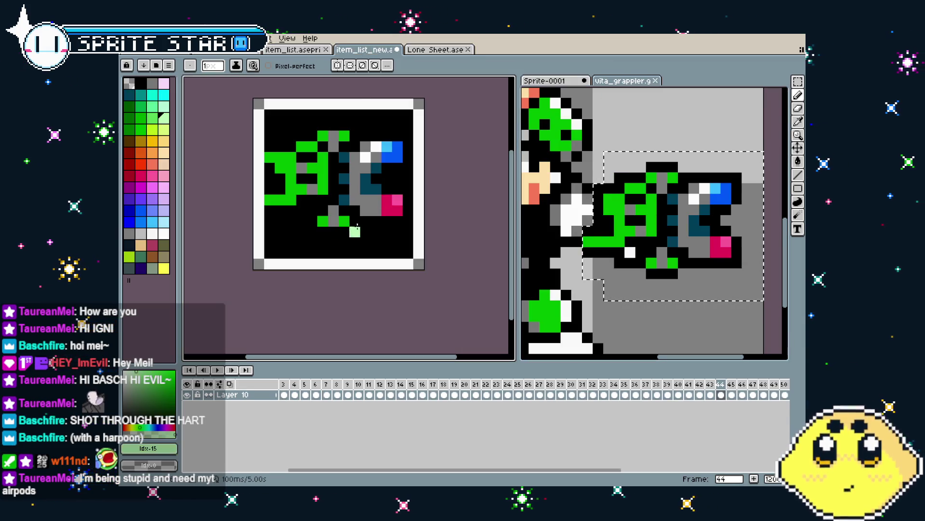
pyautogui.keyDown('alt'); pyautogui.click(418, 139); pyautogui.keyUp('alt')
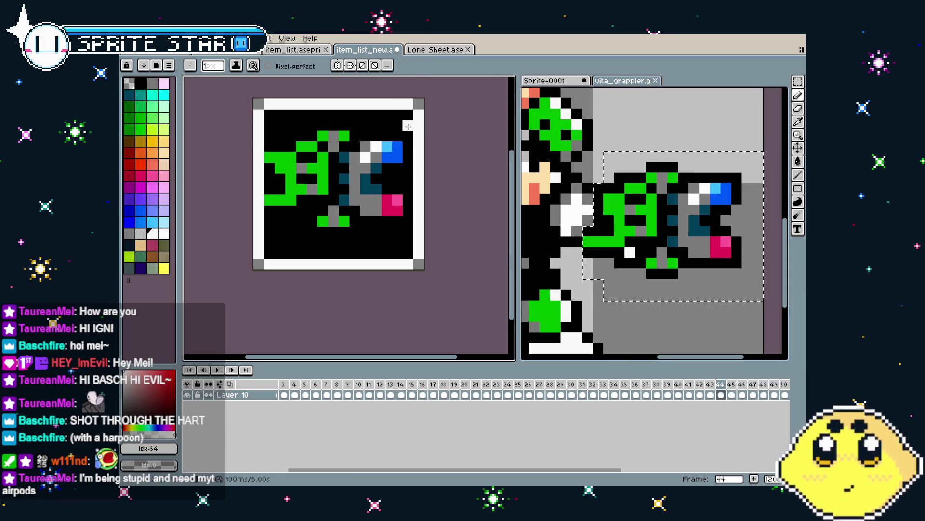
# Draw a white top-row line joined to the border and a diagonal line down-left
pyautogui.moveTo(408, 126); pyautogui.dragTo(389, 125)
pyautogui.click(343, 114)
pyautogui.moveTo(321, 114); pyautogui.dragTo(274, 137)
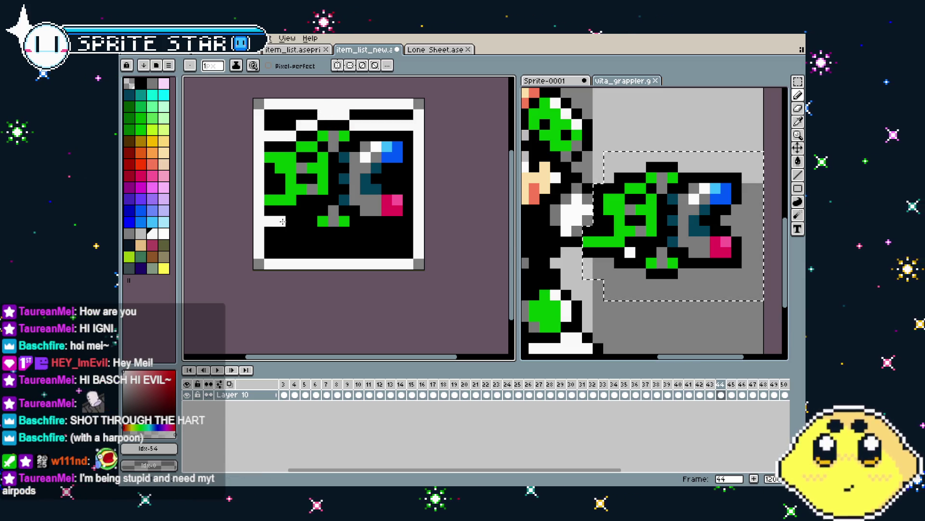
# Add short white stripes from the left edge and a horizontal stripe near the bottom
pyautogui.moveTo(268, 221); pyautogui.dragTo(303, 211)
pyautogui.click(312, 211)
pyautogui.click(312, 232)
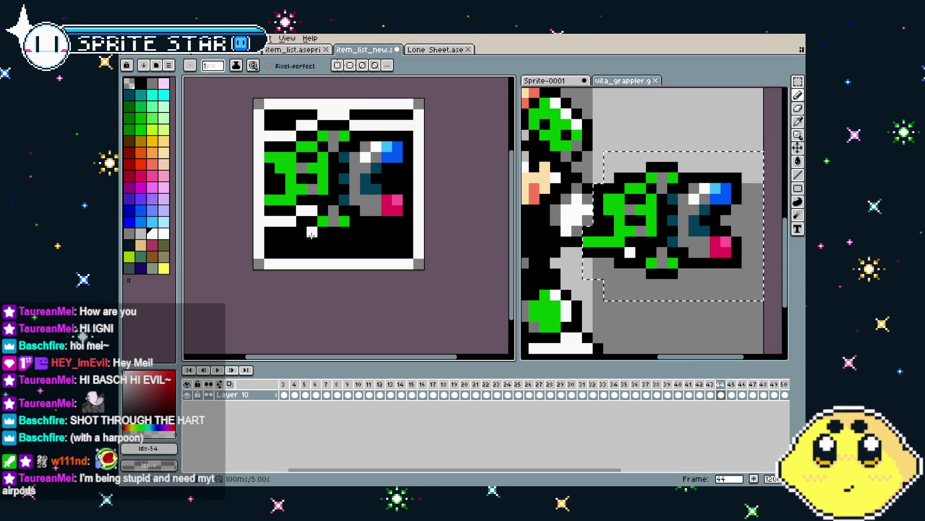
pyautogui.moveTo(323, 242); pyautogui.dragTo(395, 231)
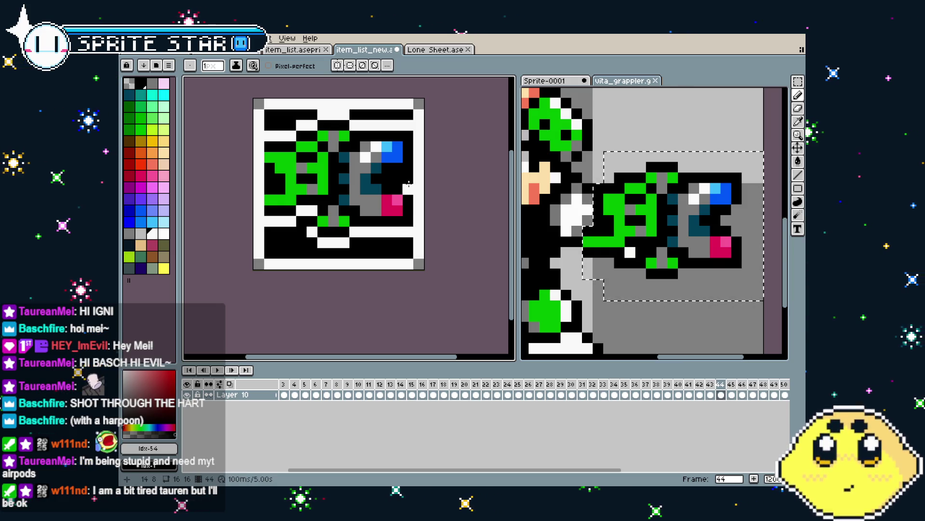
pyautogui.scroll(-2, 358, 240)
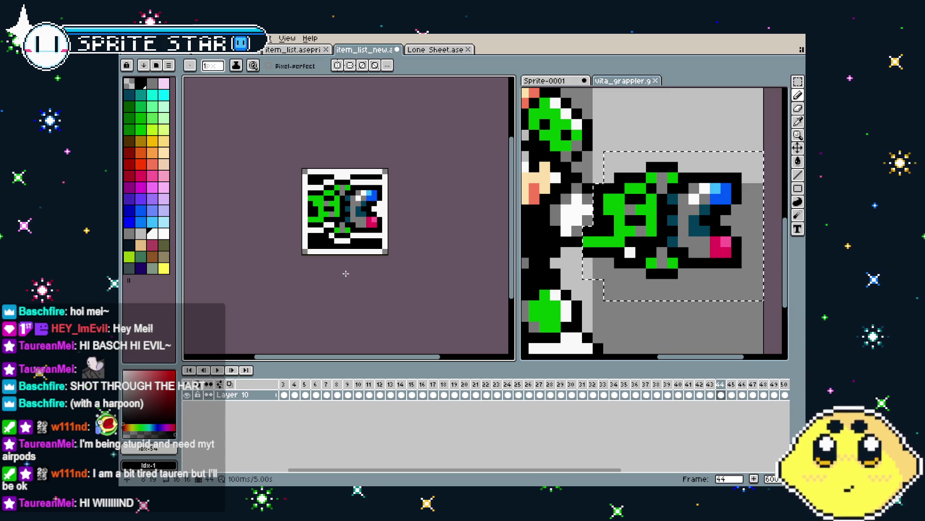
# Pick black and recolour the stray white pixel in the background
pyautogui.scroll(2, 308, 276)
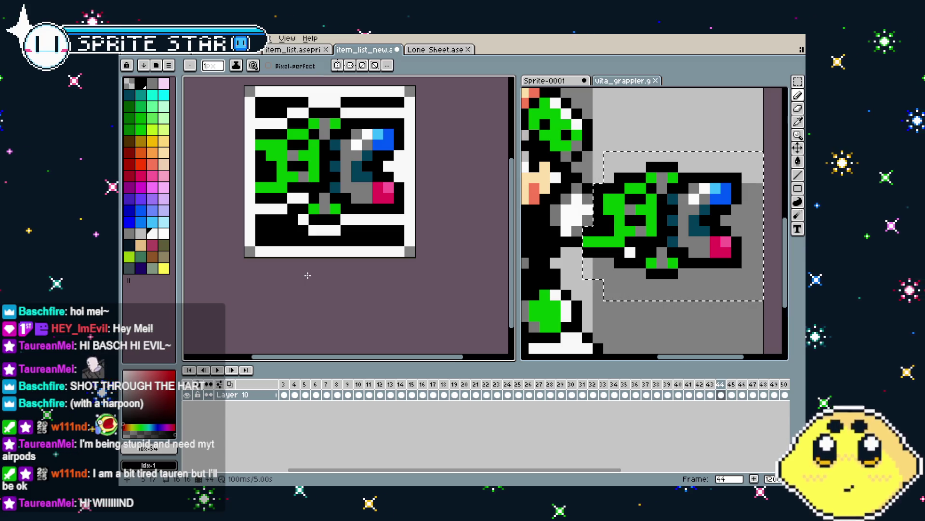
pyautogui.press('i')
pyautogui.keyDown('alt'); pyautogui.click(318, 180); pyautogui.keyUp('alt')
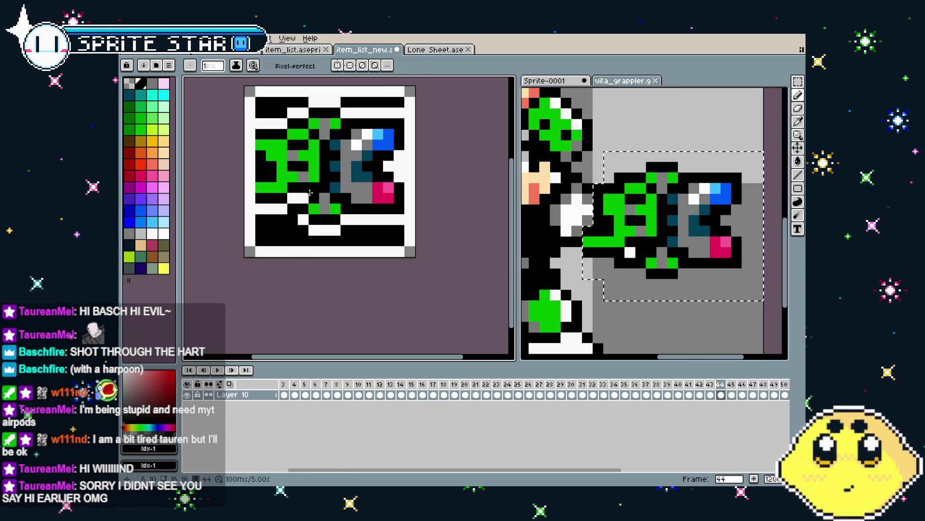
pyautogui.click(293, 195)
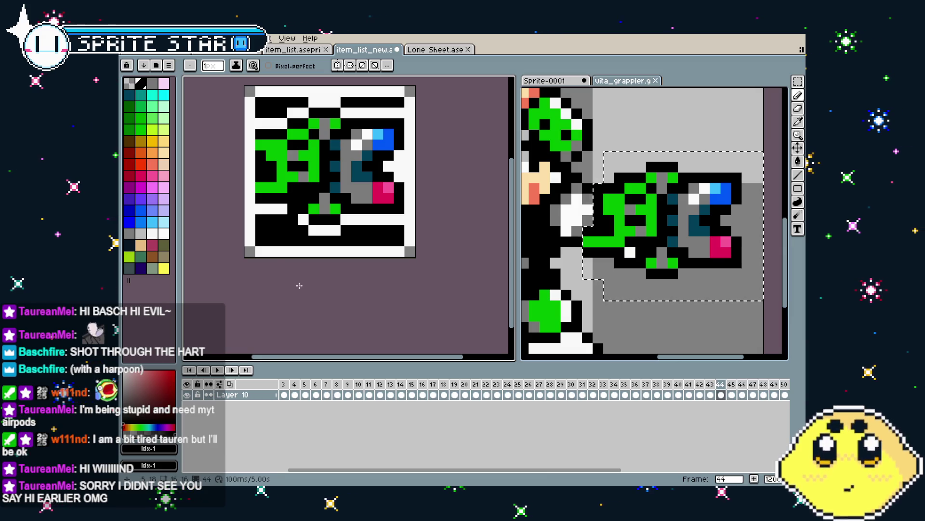
pyautogui.scroll(-2, 300, 286)
pyautogui.scroll(1, 308, 236)
# Pick white, then green from the artwork, and zoom around the icon to check it
pyautogui.keyDown('alt'); pyautogui.click(307, 240); pyautogui.keyUp('alt')
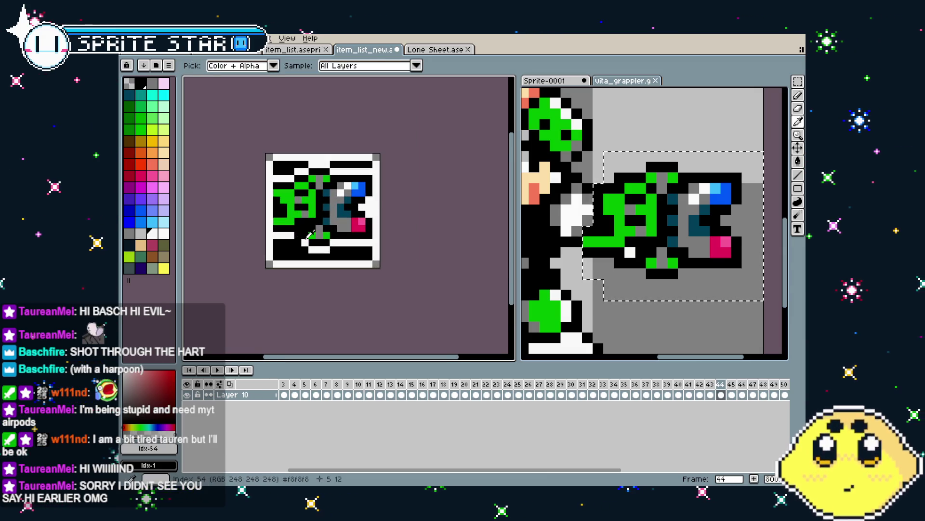
pyautogui.scroll(-1, 291, 288)
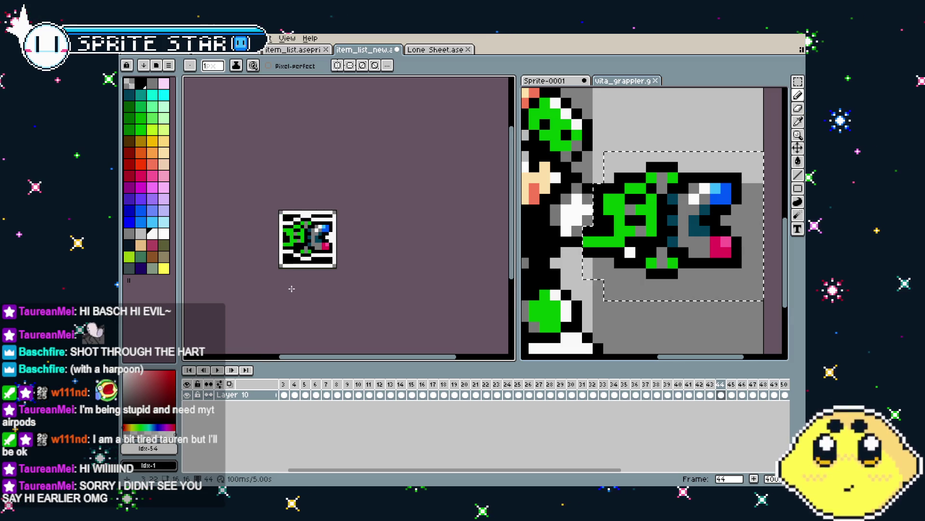
pyautogui.moveTo(292, 289); pyautogui.dragTo(310, 269)
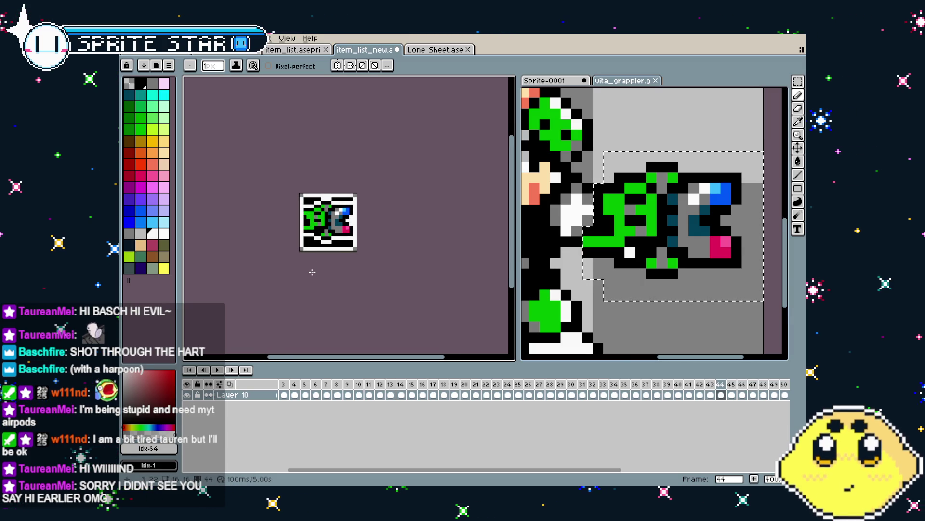
pyautogui.scroll(1, 312, 273)
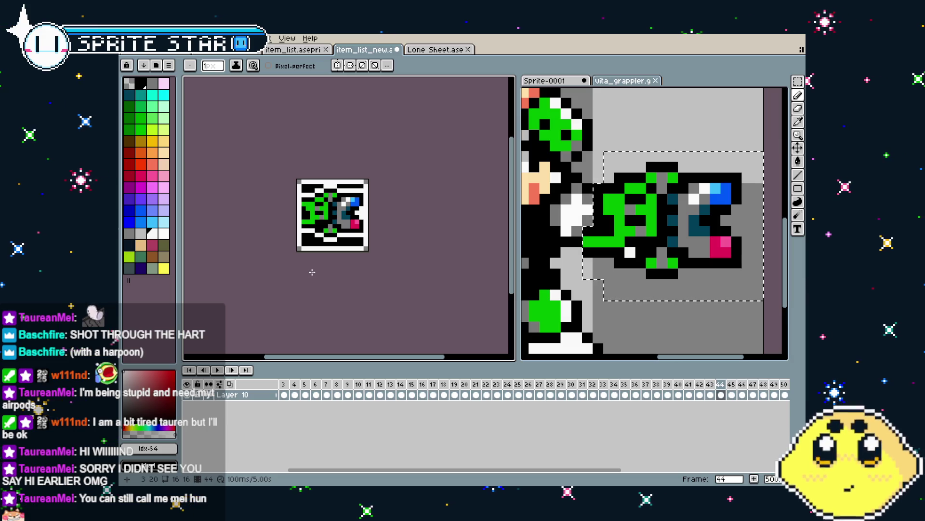
pyautogui.scroll(5, 305, 226)
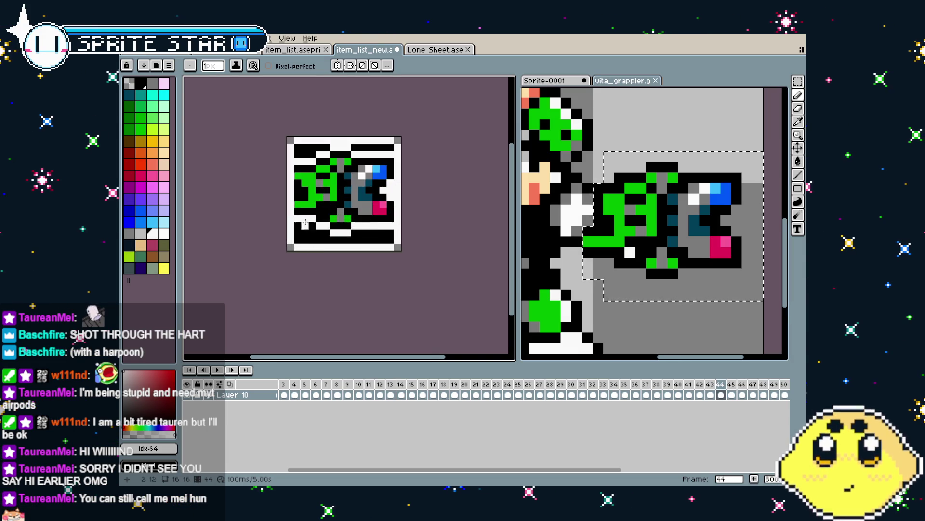
pyautogui.keyDown('alt'); pyautogui.click(357, 202); pyautogui.keyUp('alt')
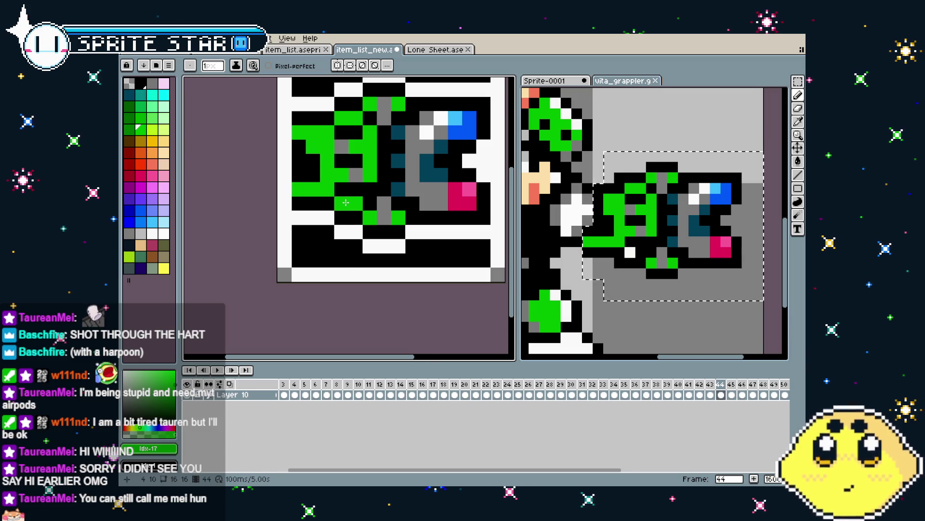
pyautogui.scroll(-4, 356, 203)
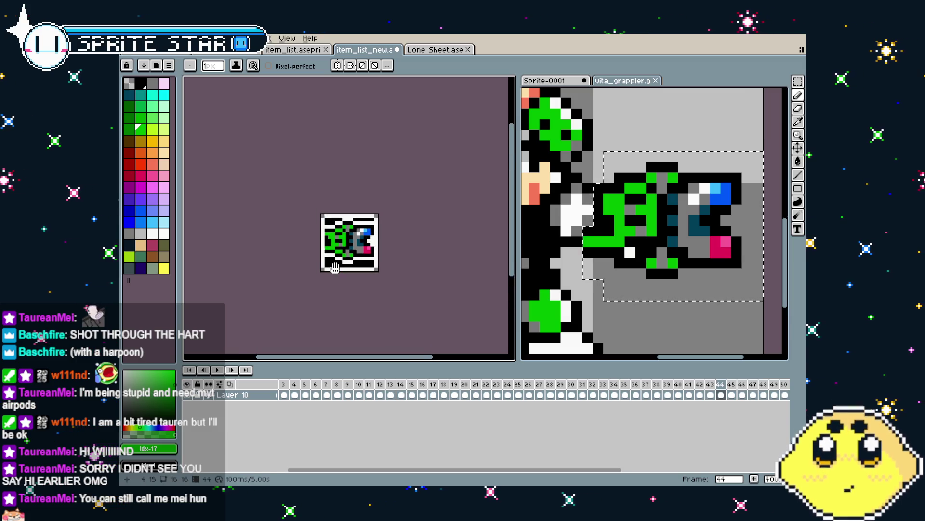
pyautogui.scroll(2, 337, 270)
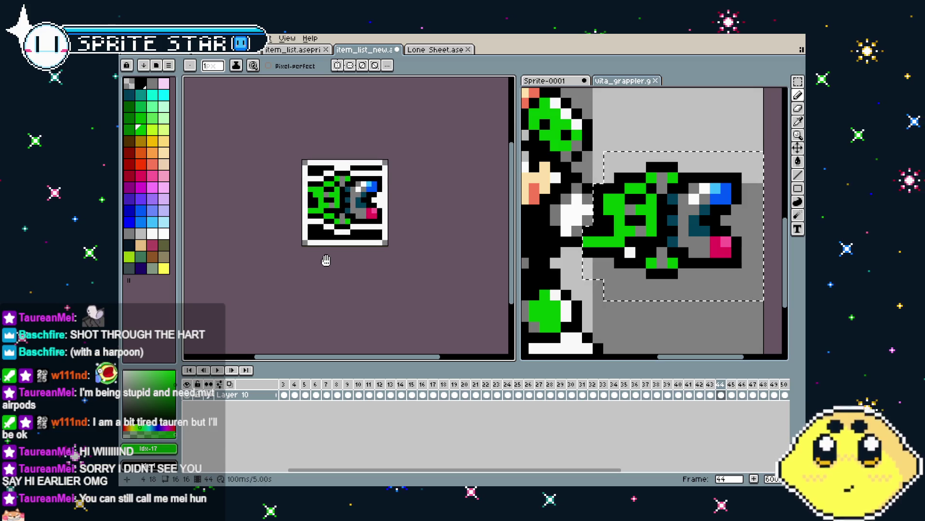
pyautogui.scroll(1, 327, 261)
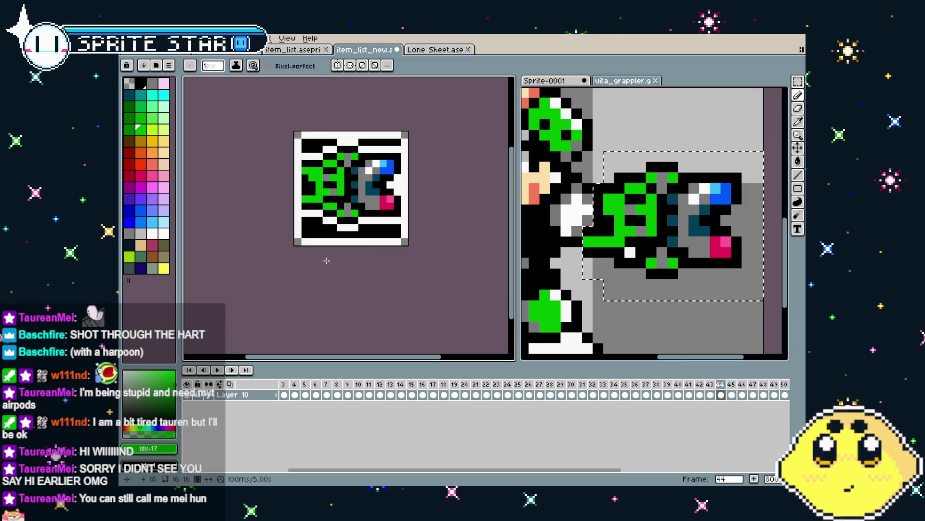
pyautogui.scroll(3, 338, 202)
pyautogui.press('i')
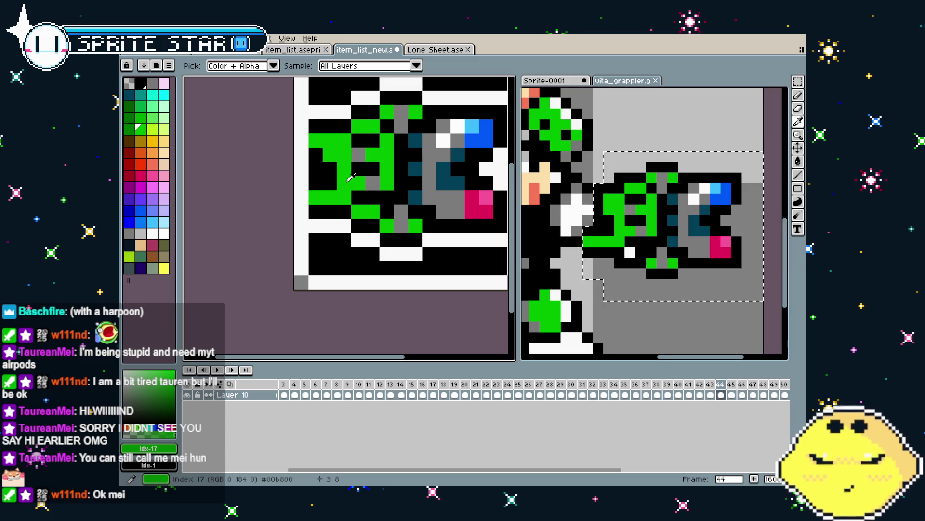
pyautogui.press('b')
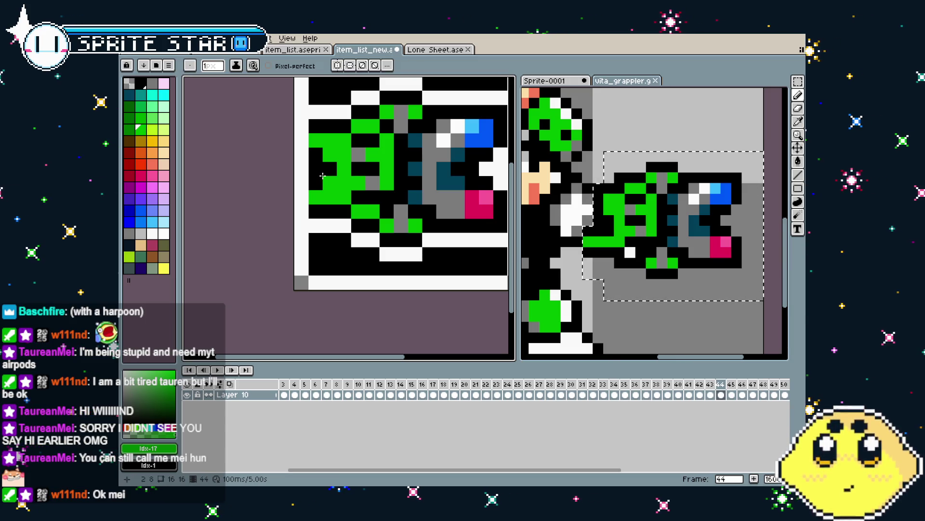
pyautogui.scroll(-5, 325, 176)
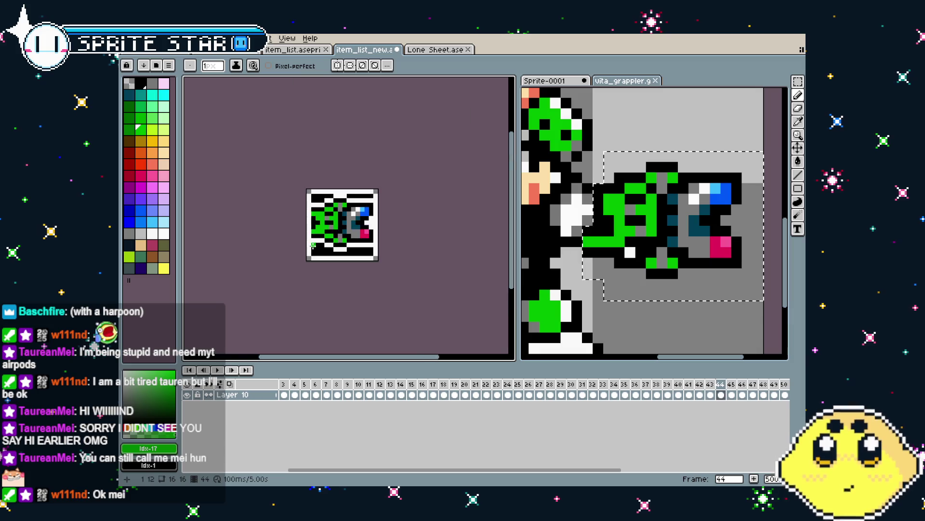
pyautogui.scroll(-2, 318, 231)
pyautogui.scroll(2, 309, 276)
pyautogui.scroll(4, 308, 277)
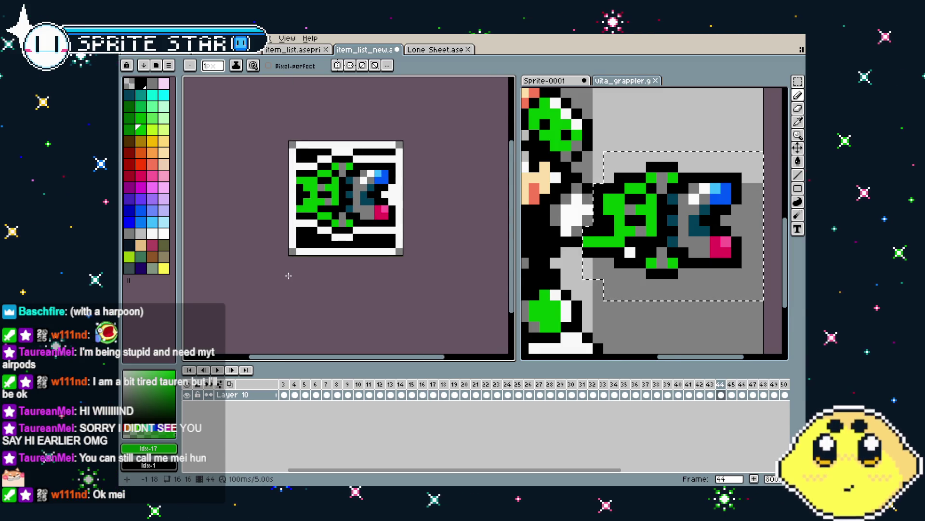
pyautogui.scroll(-3, 289, 275)
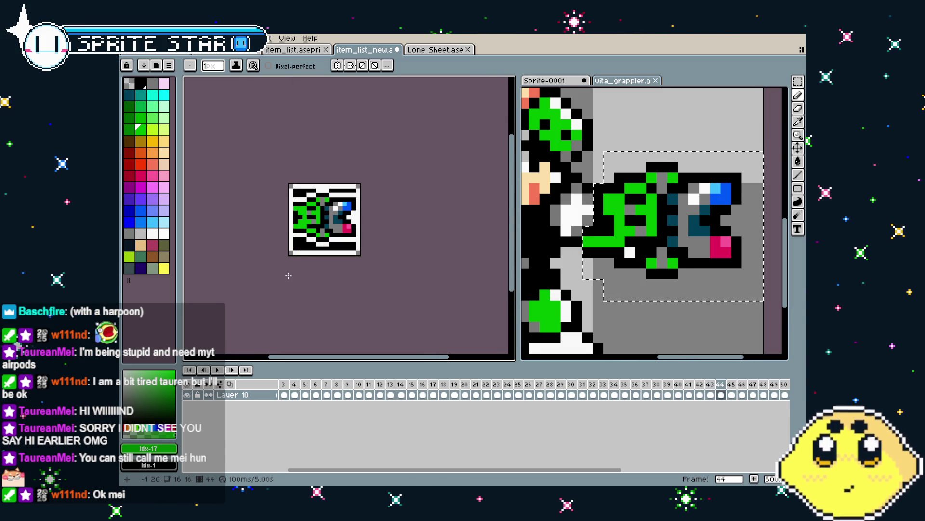
# Flip between frames 43 and 44 to compare the icons, then save the file
pyautogui.press(',')
pyautogui.press('.')
pyautogui.press(',')
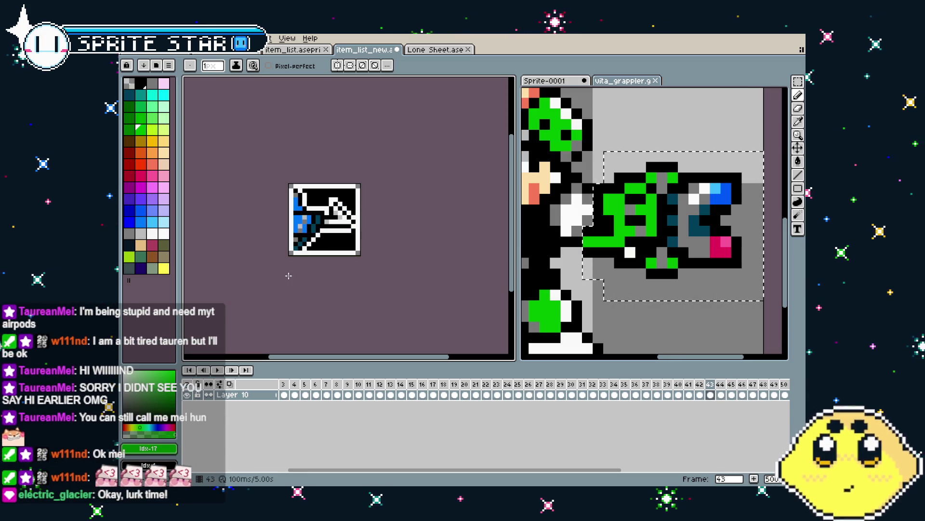
pyautogui.press('.')
pyautogui.hotkey('ctrl', 's')
# Step back through the timeline and settle on frame 24
pyautogui.press(',')
pyautogui.press(',')
pyautogui.press(',')
pyautogui.press(',')
pyautogui.press(',')
pyautogui.press(',')
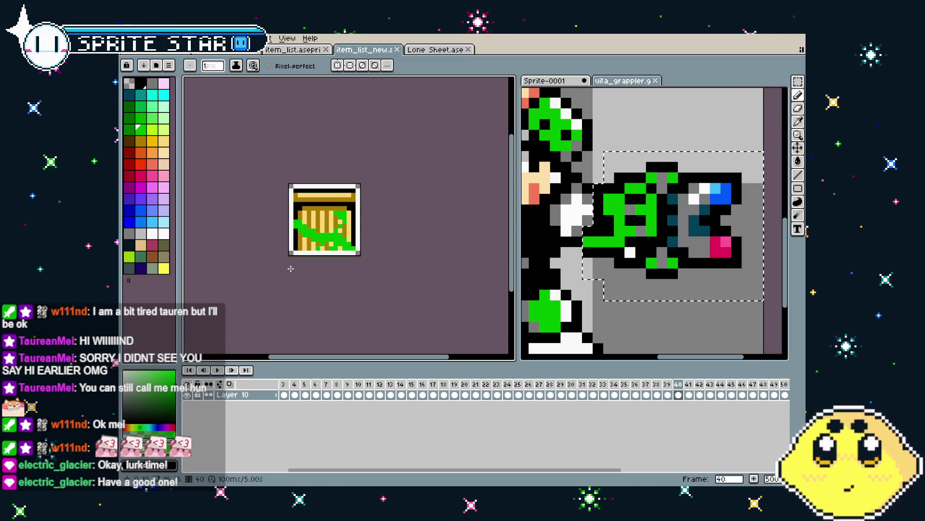
pyautogui.press(',')
pyautogui.press(',')
pyautogui.press(',')
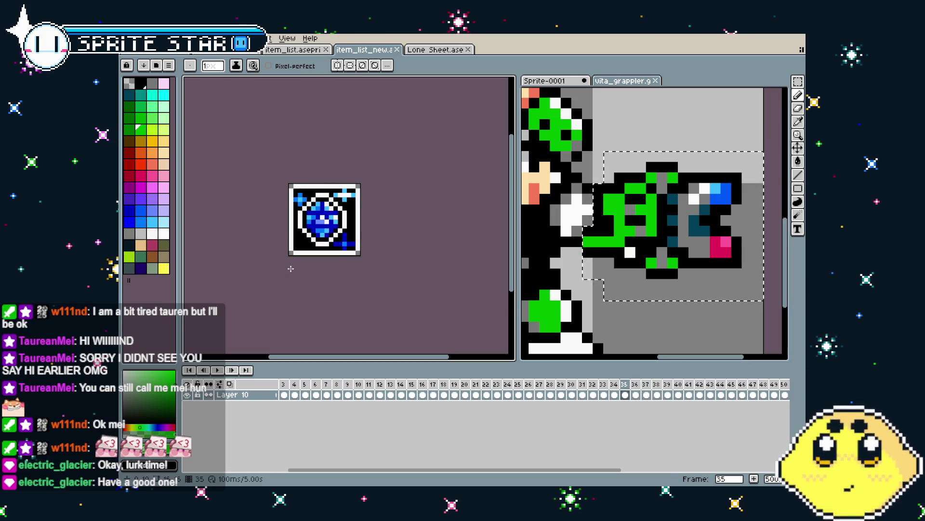
pyautogui.press(',')
pyautogui.press(',')
pyautogui.press(',')
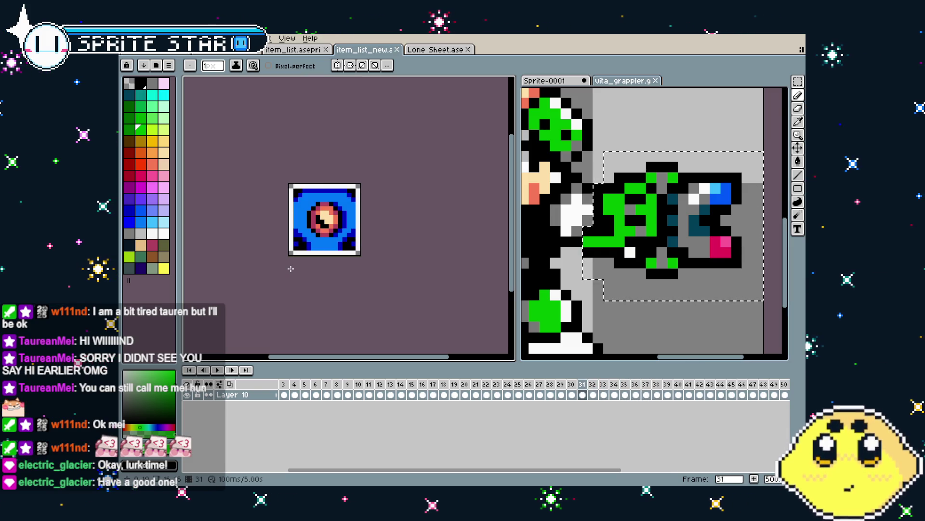
pyautogui.press(',')
pyautogui.press(',')
pyautogui.press(',')
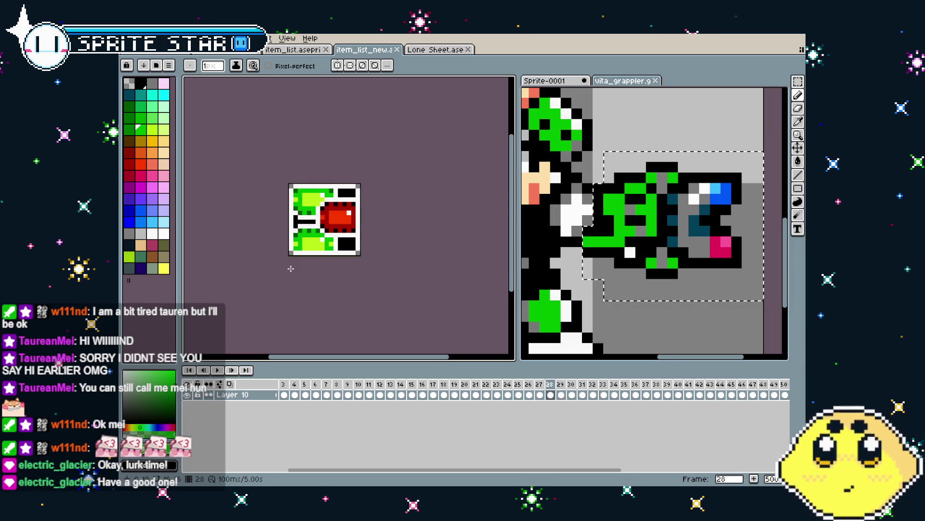
pyautogui.press(',')
pyautogui.press(',')
pyautogui.press(',')
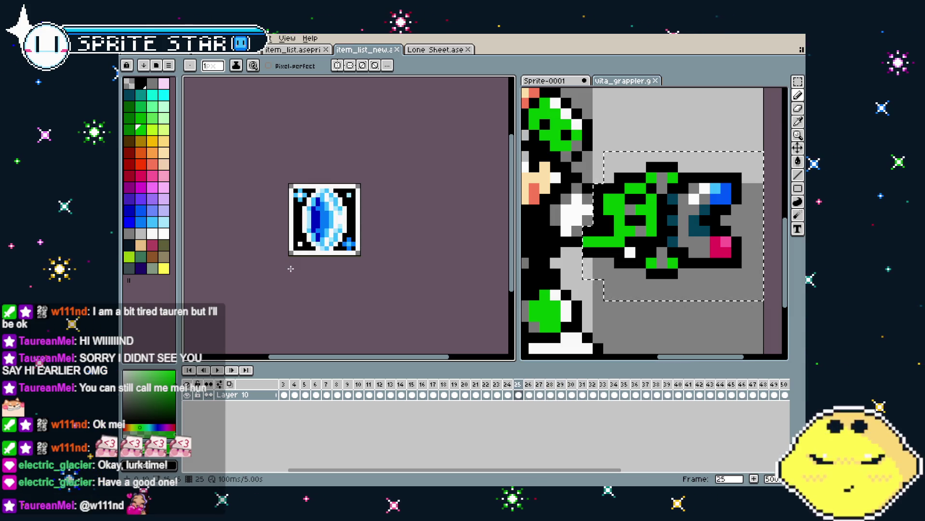
pyautogui.press('.')
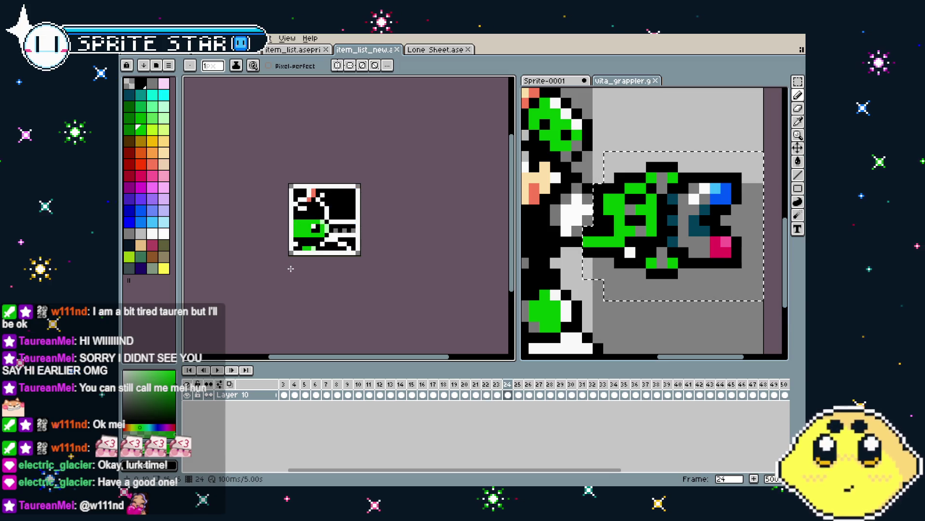
pyautogui.press(',')
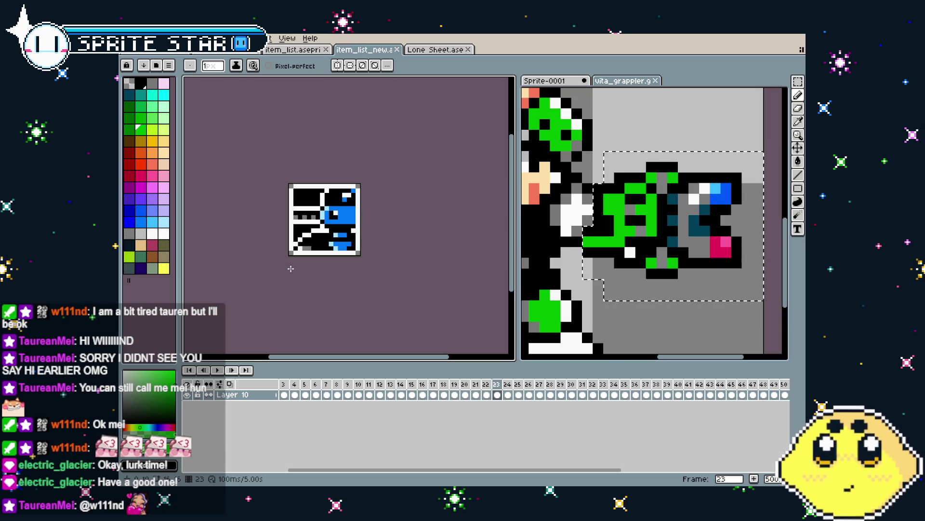
pyautogui.press('.')
pyautogui.press(',')
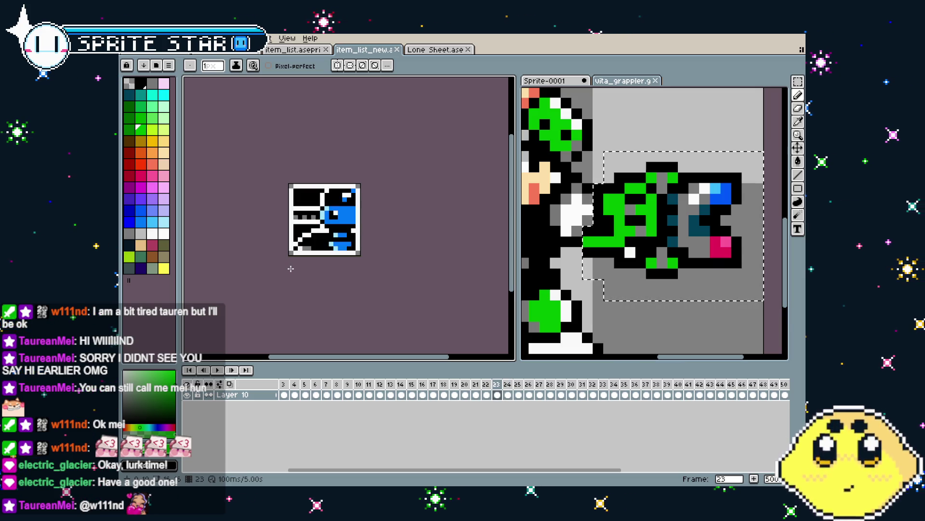
pyautogui.press('.')
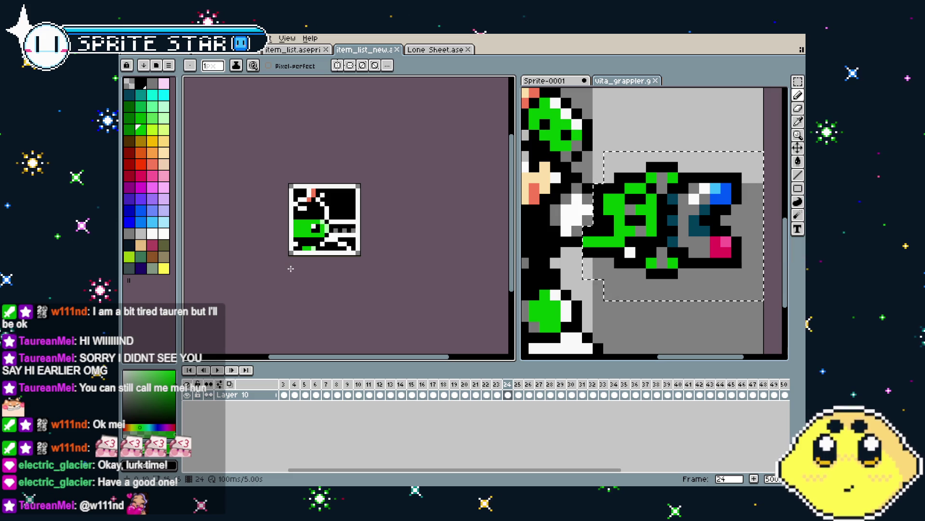
# Sample black and paint over the old icon's lines, then shrink the brush to 1px
pyautogui.keyDown('alt'); pyautogui.click(336, 206); pyautogui.keyUp('alt')
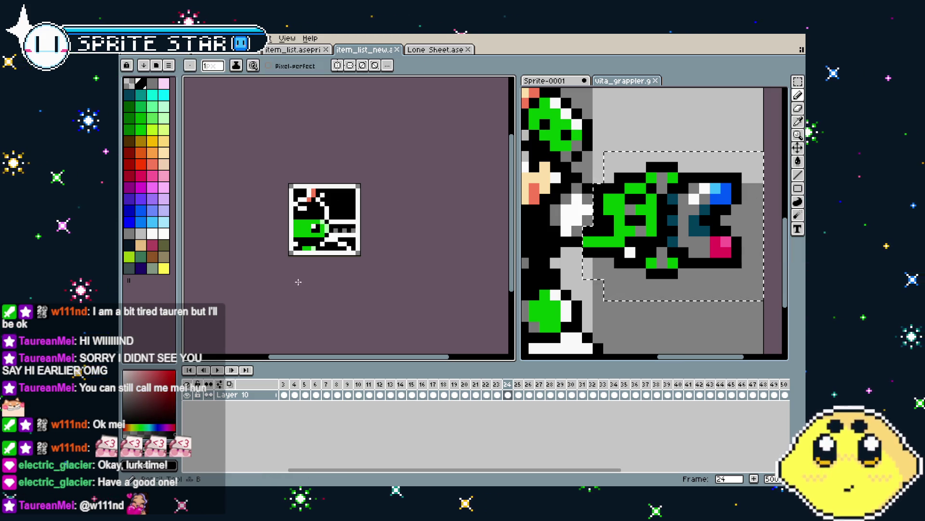
pyautogui.scroll(2, 337, 207)
pyautogui.moveTo(339, 207)
pyautogui.mouseDown()
pyautogui.moveTo(310, 229)
pyautogui.moveTo(299, 193)
pyautogui.mouseUp()
pyautogui.hotkey('ctrl', 'z')
pyautogui.hotkey('ctrl', 'z')
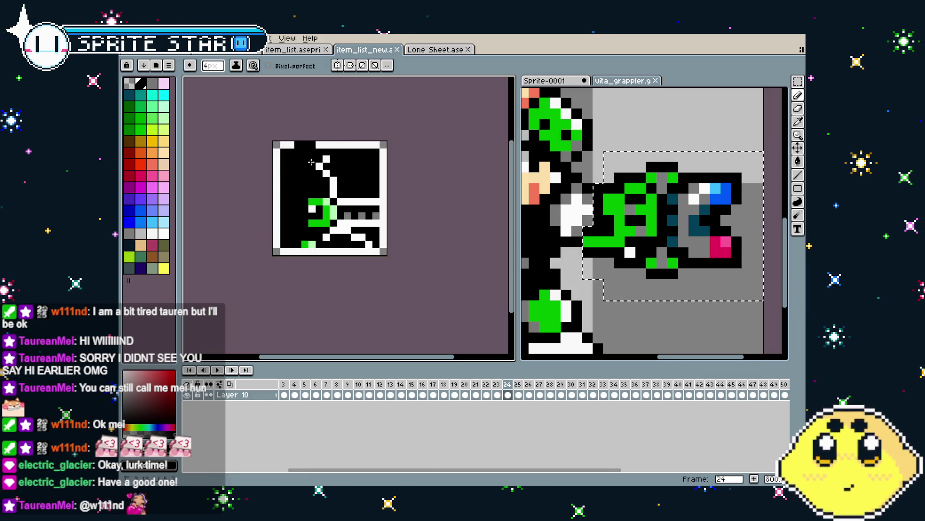
pyautogui.moveTo(297, 145)
pyautogui.mouseDown()
pyautogui.moveTo(367, 233)
pyautogui.moveTo(333, 203)
pyautogui.moveTo(301, 144)
pyautogui.mouseUp()
pyautogui.press('-')
pyautogui.press('-')
pyautogui.press('-')
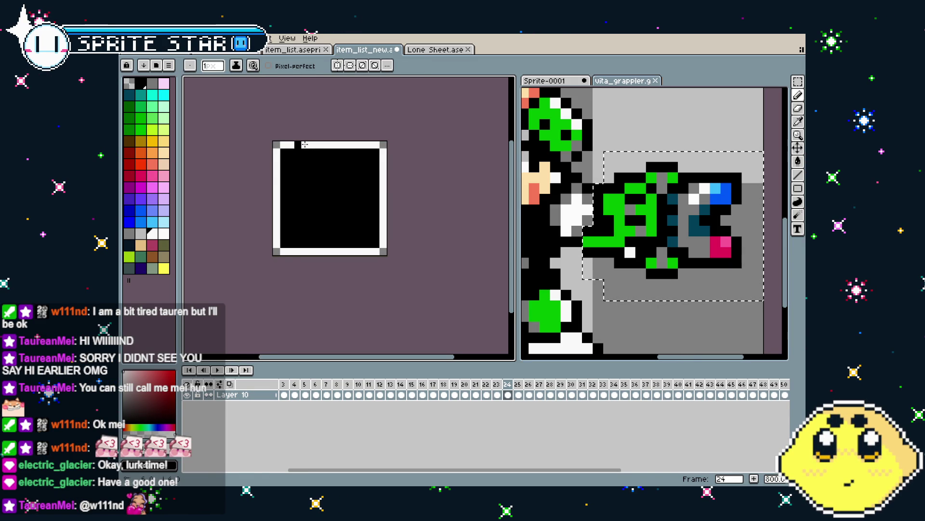
# Magic Wand select the black box interior and exit the transform without changes
pyautogui.press('w')
pyautogui.click(337, 200)
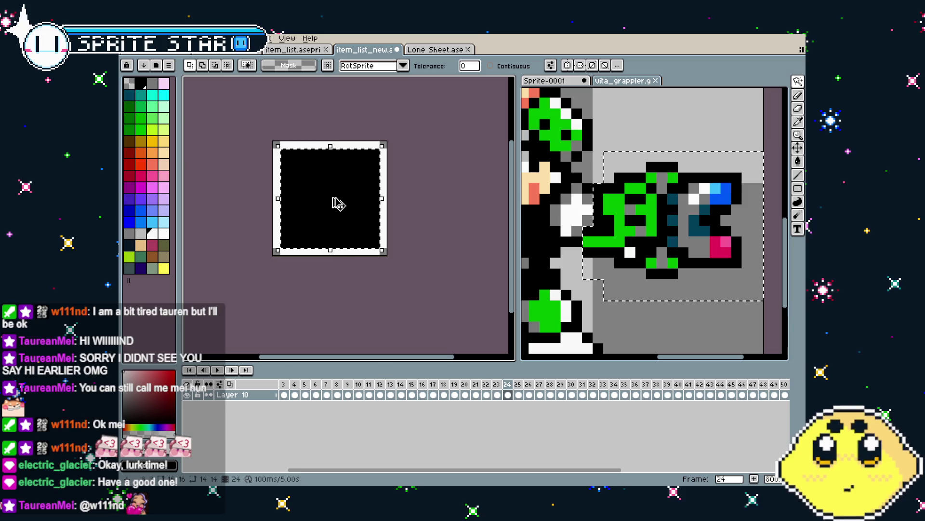
pyautogui.press('Left')
pyautogui.click(350, 251)
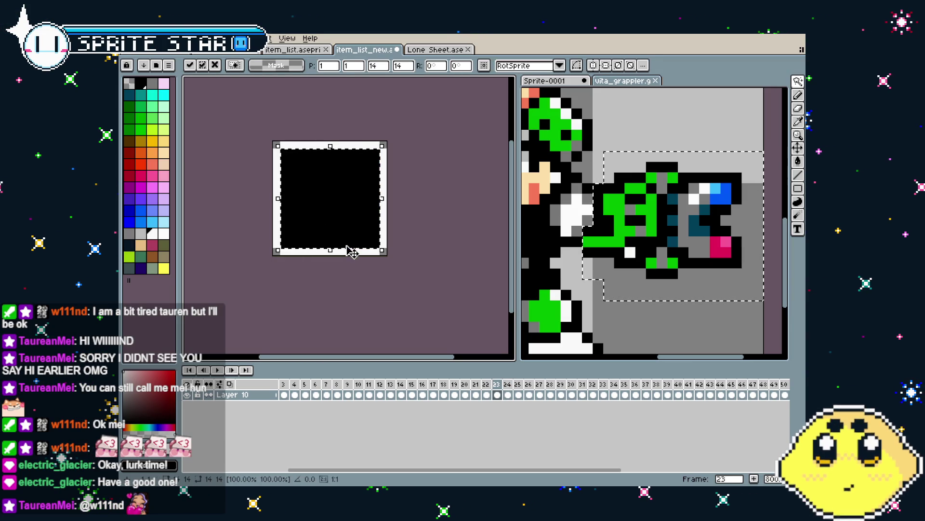
pyautogui.press('Return')
pyautogui.scroll(-1, 347, 243)
pyautogui.scroll(3, 341, 269)
pyautogui.moveTo(341, 269); pyautogui.dragTo(316, 289)
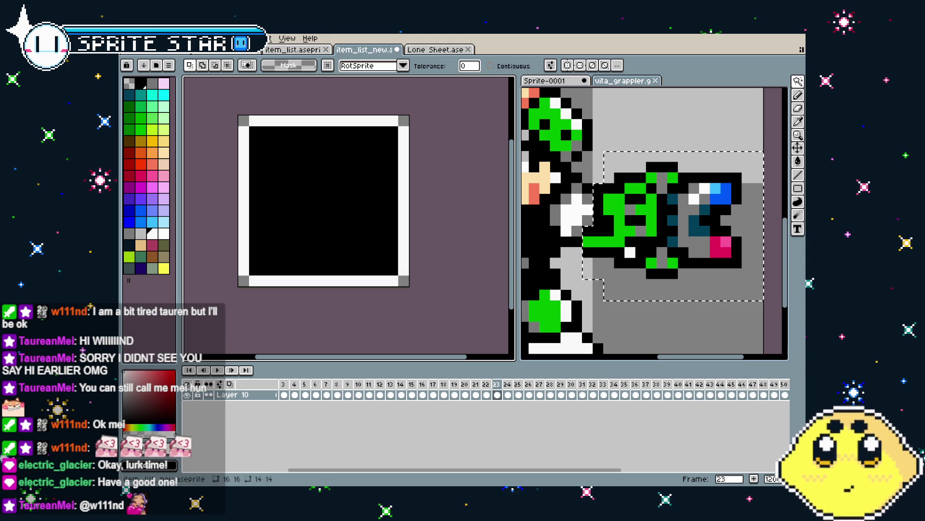
pyautogui.click(129, 38)
# Browse the spritesheets folder to vita_rev.gif and open it in a new tab
pyautogui.click(139, 64)
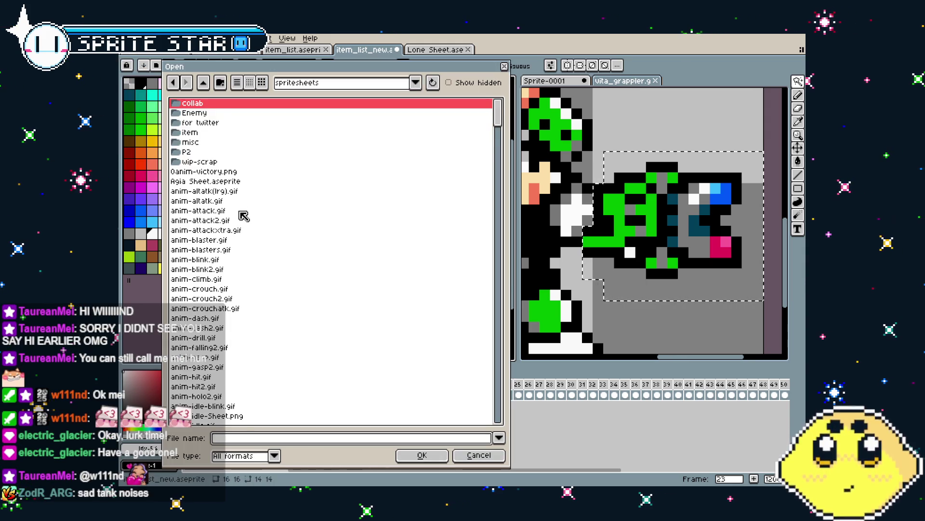
pyautogui.scroll(-15, 244, 215)
pyautogui.moveTo(501, 160); pyautogui.dragTo(498, 233)
pyautogui.moveTo(492, 244)
pyautogui.mouseDown()
pyautogui.moveTo(493, 410)
pyautogui.moveTo(495, 418)
pyautogui.moveTo(497, 389)
pyautogui.moveTo(505, 419)
pyautogui.mouseUp()
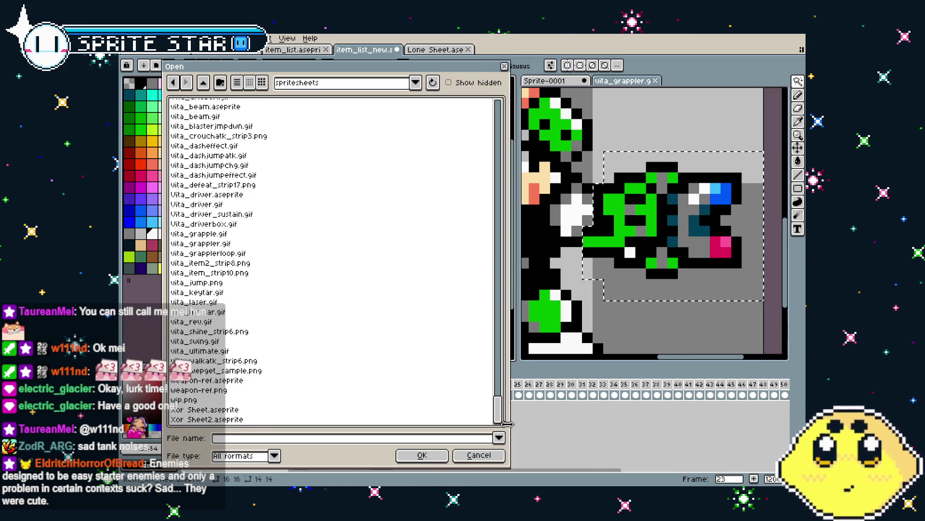
pyautogui.click(256, 324)
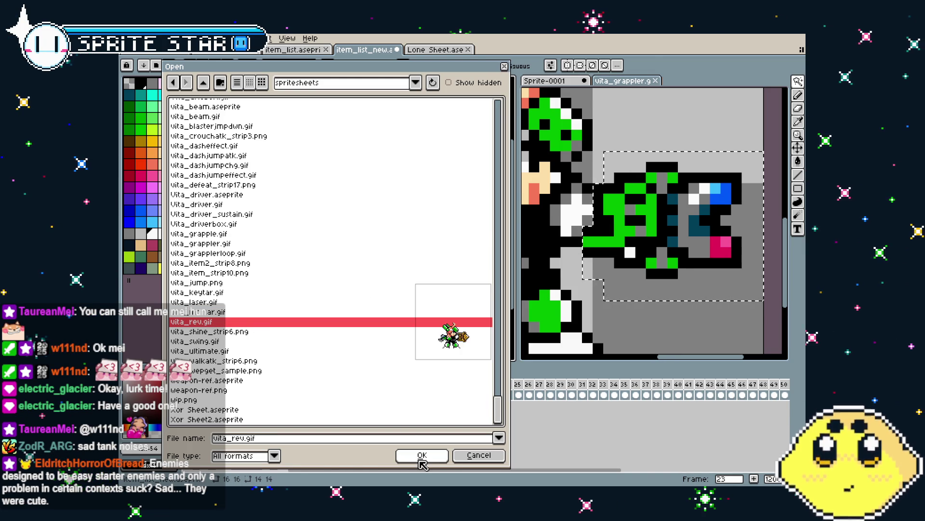
pyautogui.press('Return')
pyautogui.scroll(3, 379, 225)
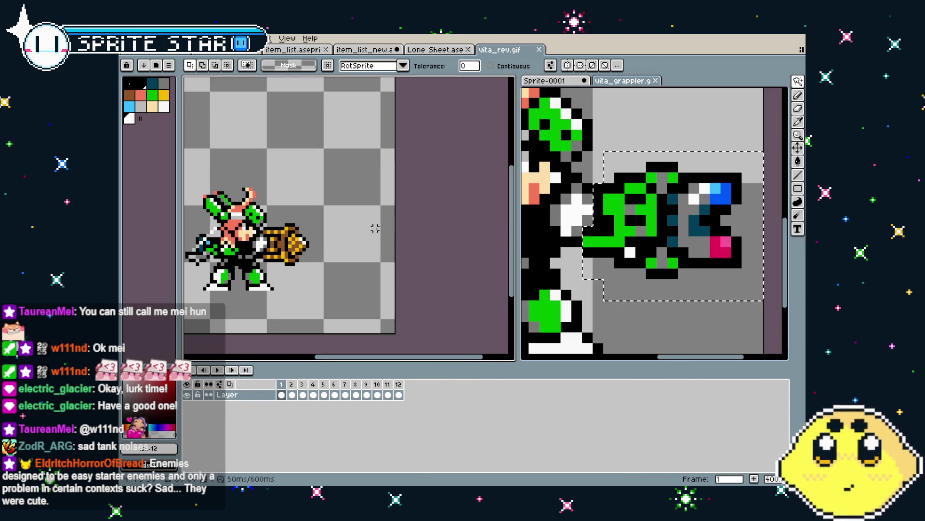
# Play the vita_rev animation to review the drill swing, then stop playback
pyautogui.press('Return')
pyautogui.moveTo(365, 278); pyautogui.dragTo(432, 284)
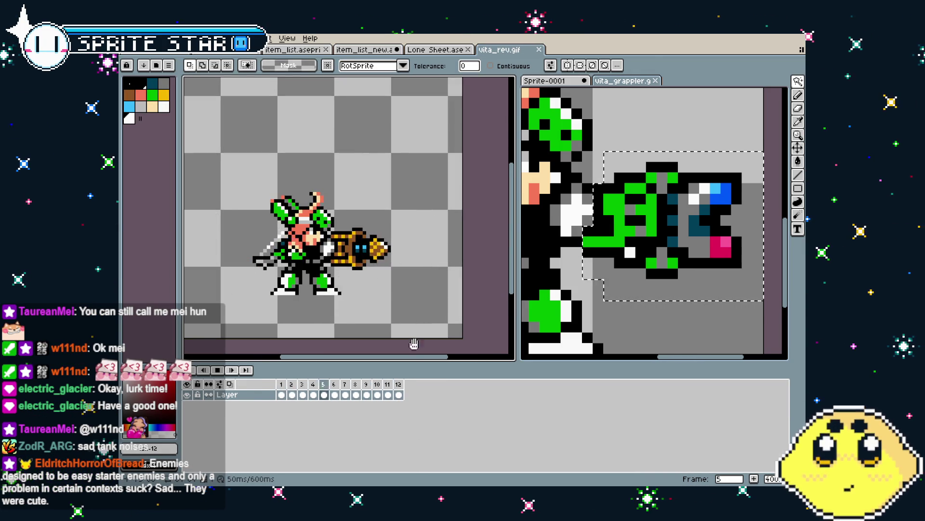
pyautogui.press('Return')
pyautogui.press('Return')
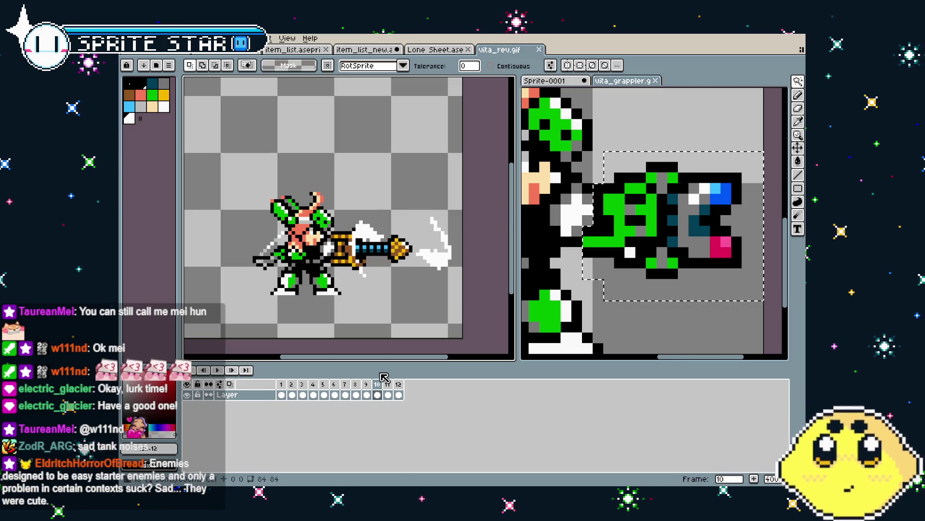
pyautogui.scroll(-1, 371, 328)
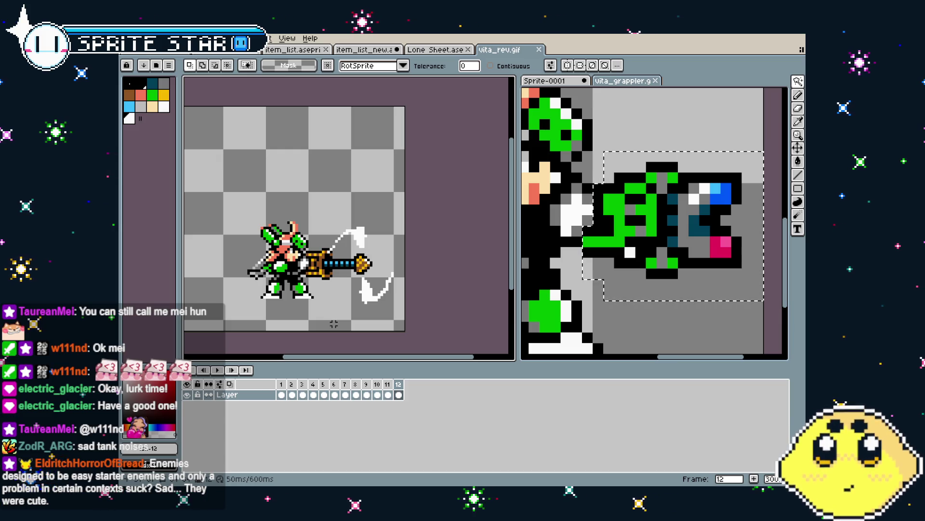
# Marquee the character sprite, copy it, and return to item_list_new
pyautogui.press('m')
pyautogui.scroll(1, 333, 324)
pyautogui.moveTo(211, 158); pyautogui.dragTo(432, 333)
pyautogui.hotkey('ctrl', 'd')
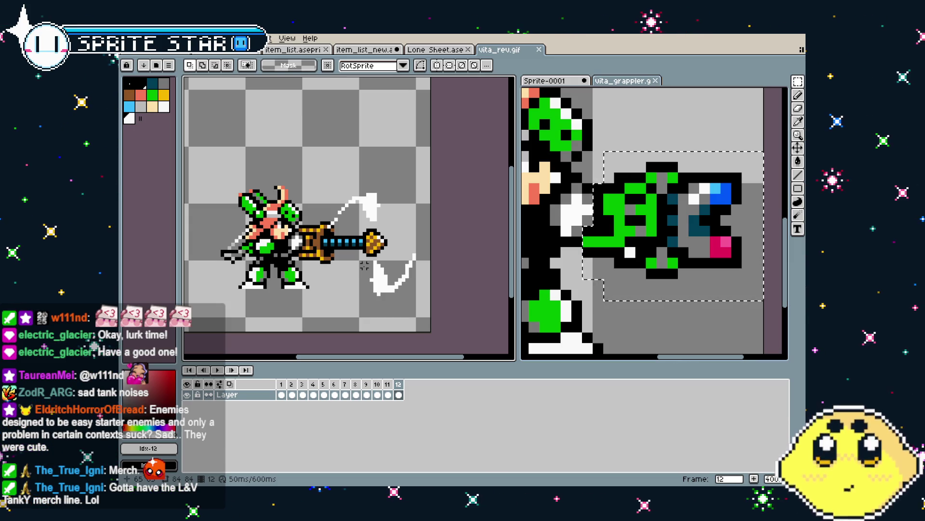
pyautogui.click(362, 50)
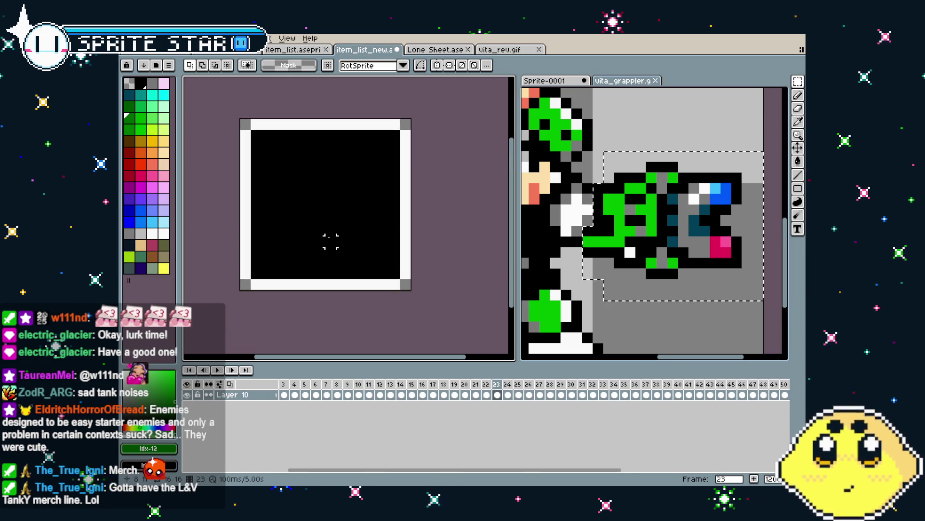
# Paste a copied sprite piece into the box, move it, then discard it
pyautogui.hotkey('ctrl', 'v')
pyautogui.moveTo(345, 254); pyautogui.dragTo(266, 166)
pyautogui.press('Escape')
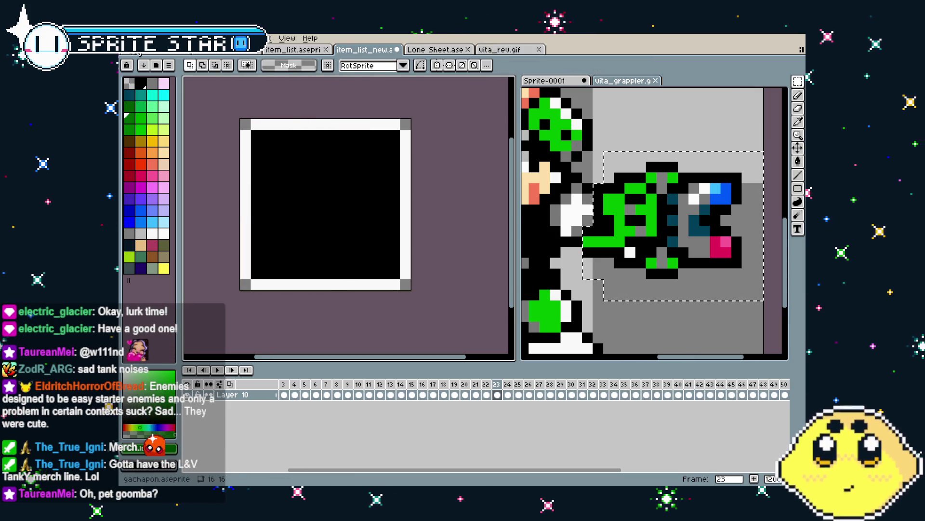
# Dock vita_rev.gif in the right-hand pane, play its animation and select a region of it
pyautogui.moveTo(501, 49)
pyautogui.mouseDown()
pyautogui.moveTo(635, 85)
pyautogui.moveTo(629, 91)
pyautogui.mouseUp()
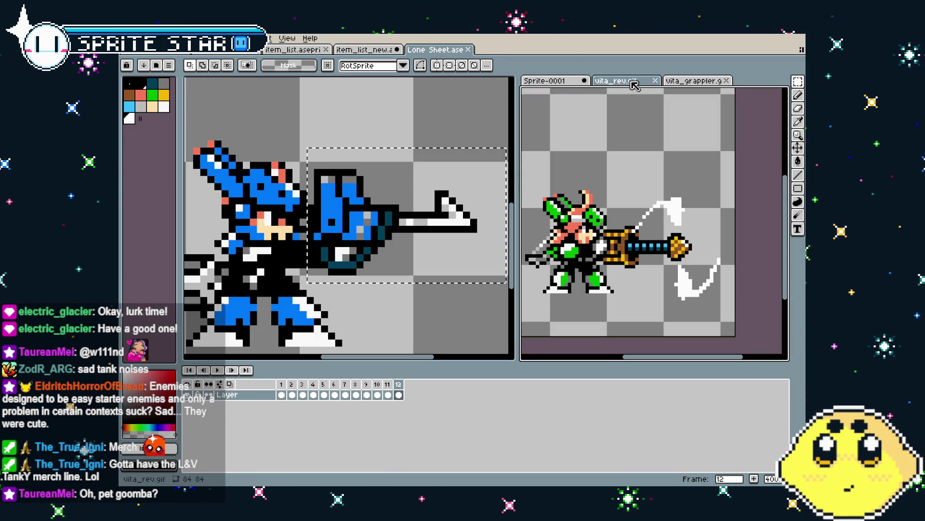
pyautogui.moveTo(662, 327)
pyautogui.mouseDown()
pyautogui.moveTo(648, 323)
pyautogui.moveTo(630, 286)
pyautogui.moveTo(608, 279)
pyautogui.mouseUp()
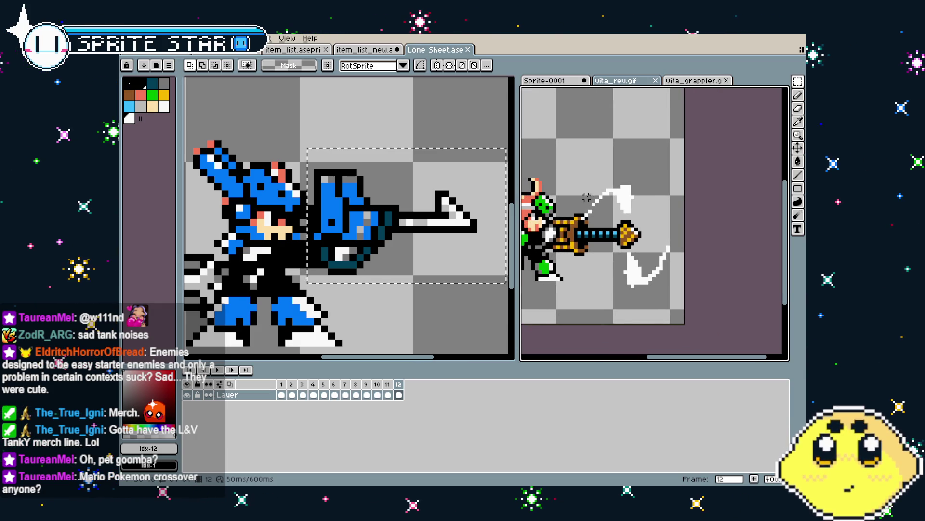
pyautogui.press('Return')
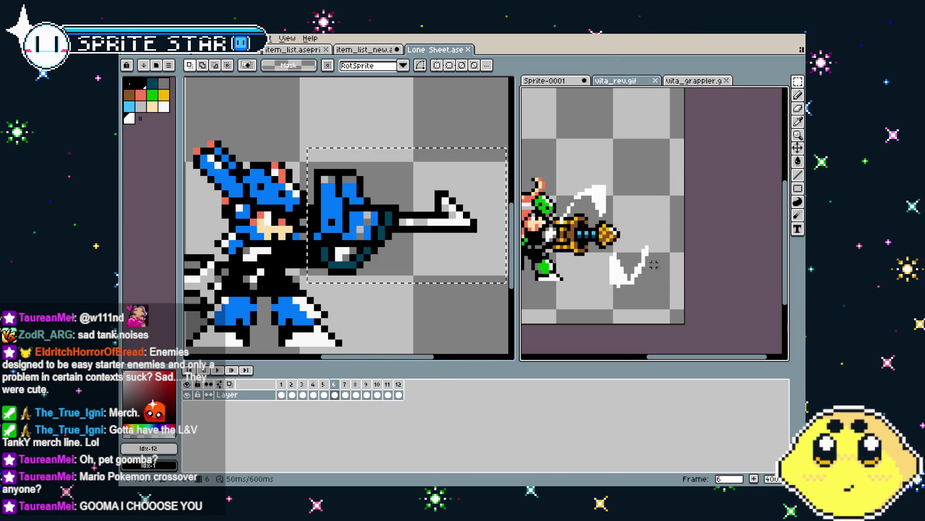
pyautogui.moveTo(563, 173); pyautogui.dragTo(657, 297)
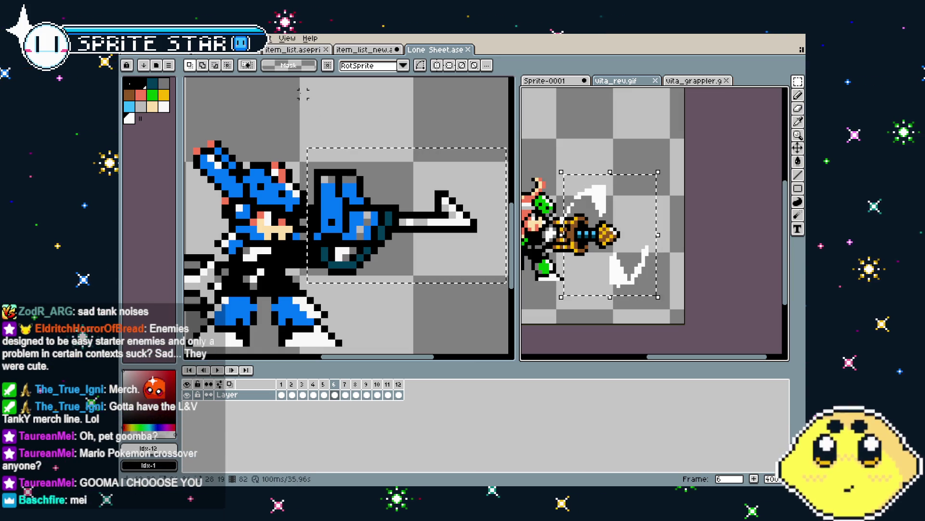
pyautogui.click(365, 49)
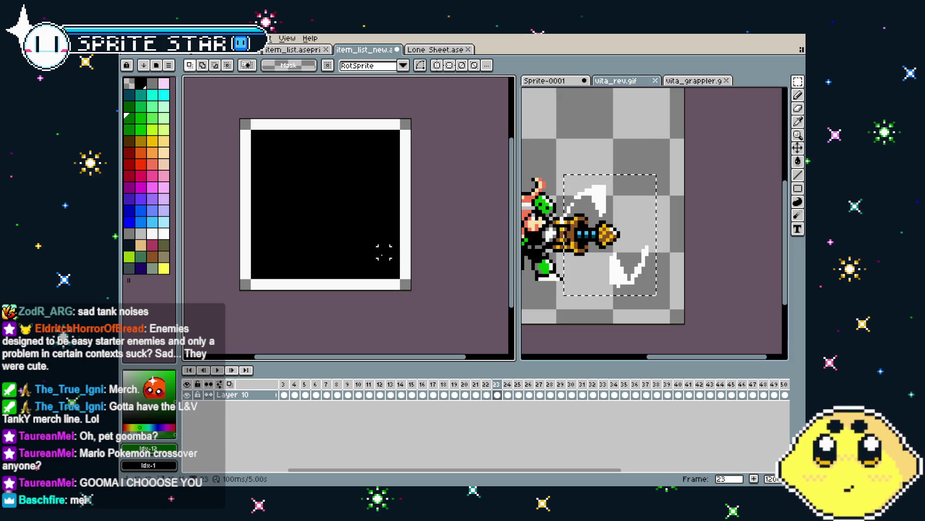
# Magic-wand select the black fill in the icon box and delete it
pyautogui.press('w')
pyautogui.click(340, 230)
pyautogui.click(424, 295)
pyautogui.press('Left')
pyautogui.press('Left')
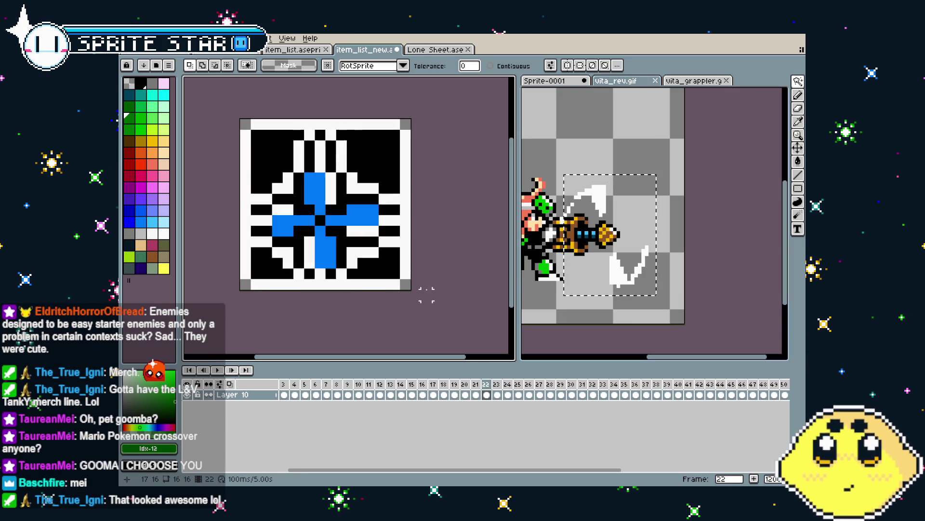
pyautogui.press('Right')
pyautogui.press('Right')
pyautogui.press('Right')
pyautogui.press('Delete')
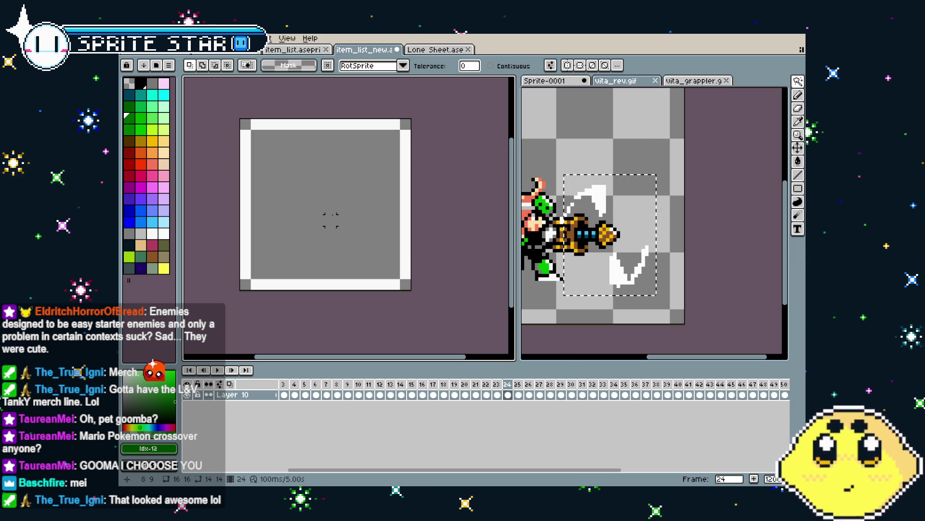
# Paste a sprite onto the frame and cancel it, then deselect on vita_rev.gif
pyautogui.hotkey('ctrl', 'v')
pyautogui.moveTo(302, 215)
pyautogui.mouseDown()
pyautogui.moveTo(307, 188)
pyautogui.moveTo(326, 188)
pyautogui.moveTo(270, 187)
pyautogui.moveTo(248, 171)
pyautogui.moveTo(265, 179)
pyautogui.moveTo(195, 230)
pyautogui.moveTo(279, 192)
pyautogui.moveTo(227, 181)
pyautogui.moveTo(311, 188)
pyautogui.mouseUp()
pyautogui.press('Escape')
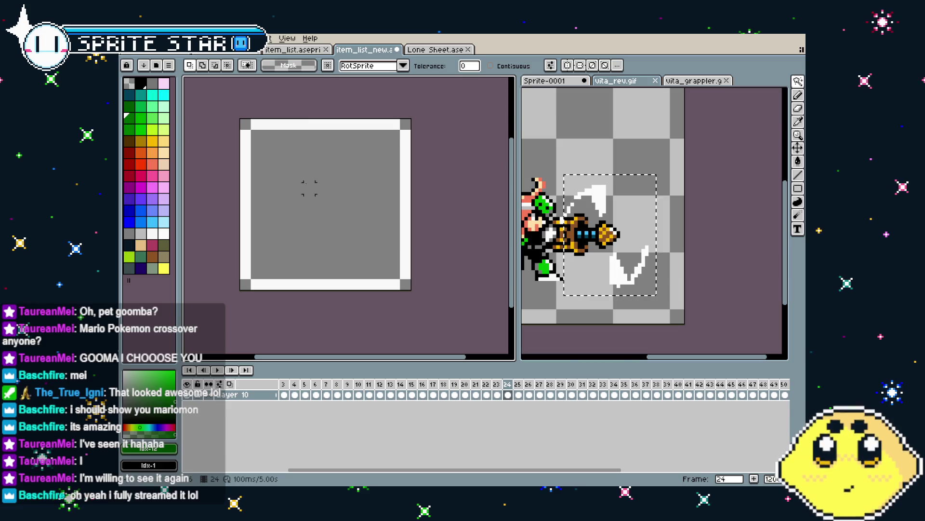
pyautogui.click(602, 328)
pyautogui.hotkey('ctrl', 'd')
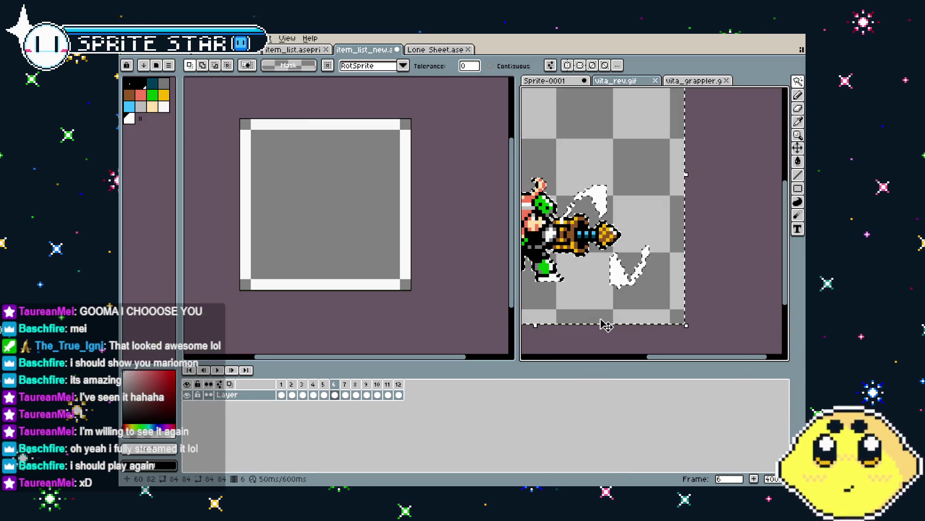
# Step to the drill pose on frame 3 of vita_rev.gif and zoom in on it
pyautogui.press('Right')
pyautogui.press('Right')
pyautogui.press('Right')
pyautogui.press('Right')
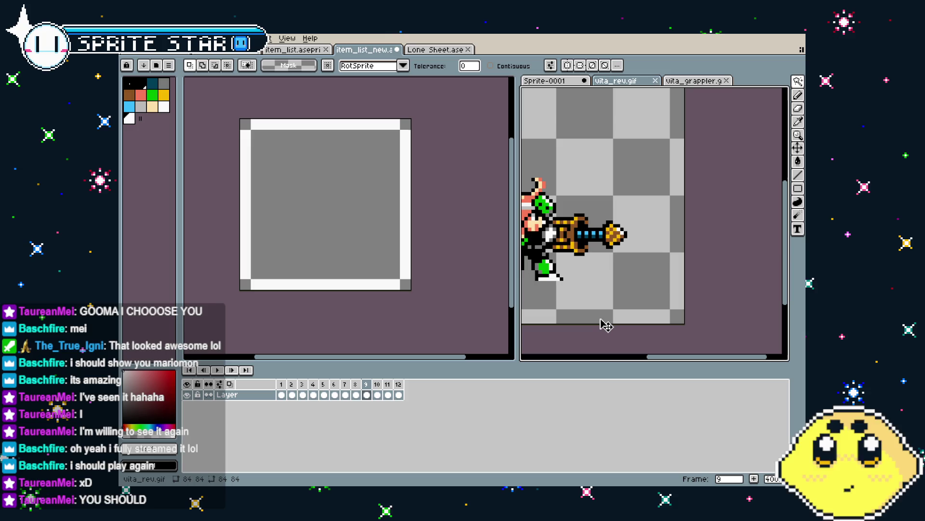
pyautogui.press('Right')
pyautogui.press('Right')
pyautogui.press('Right')
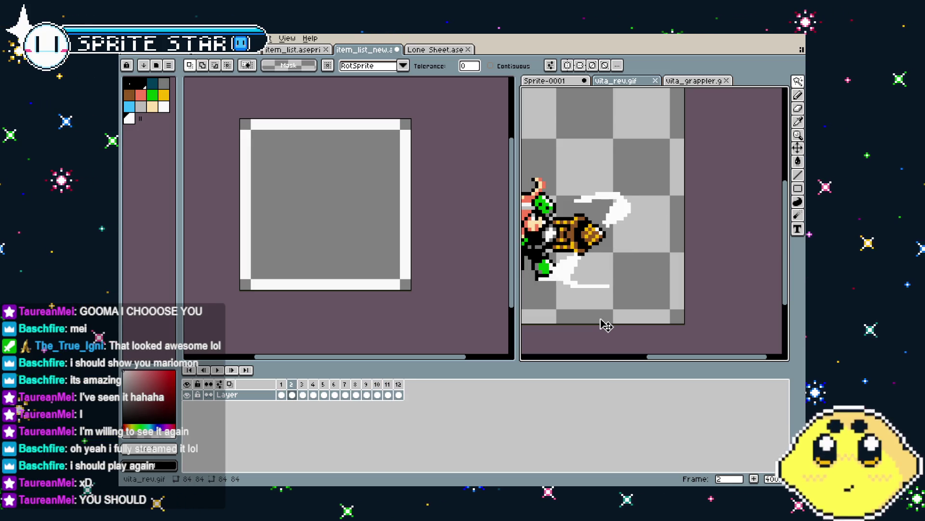
pyautogui.press('Right')
pyautogui.press('Right')
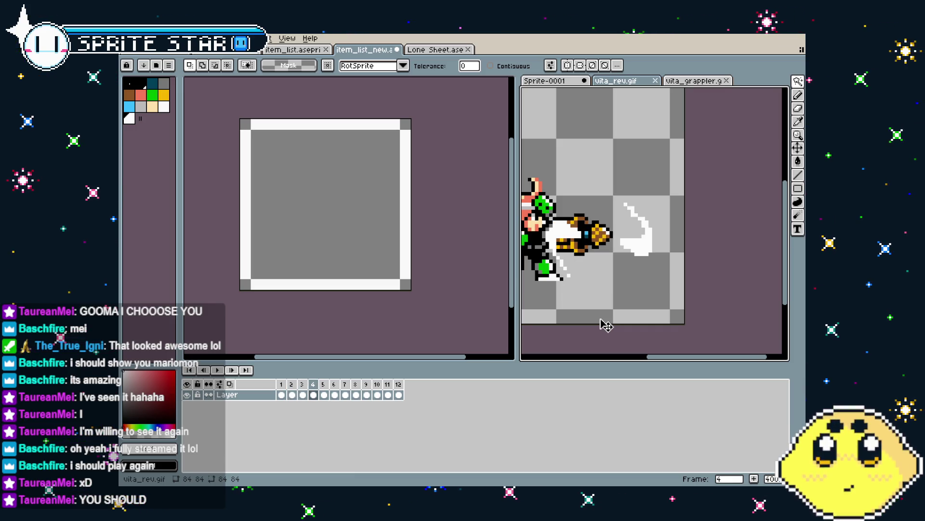
pyautogui.press('Left')
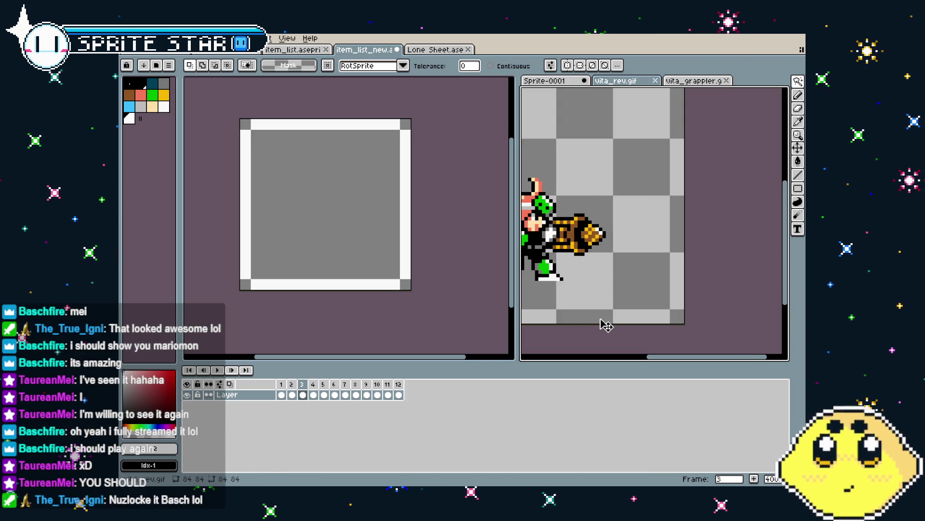
pyautogui.scroll(1, 582, 270)
pyautogui.moveTo(587, 273); pyautogui.dragTo(602, 277)
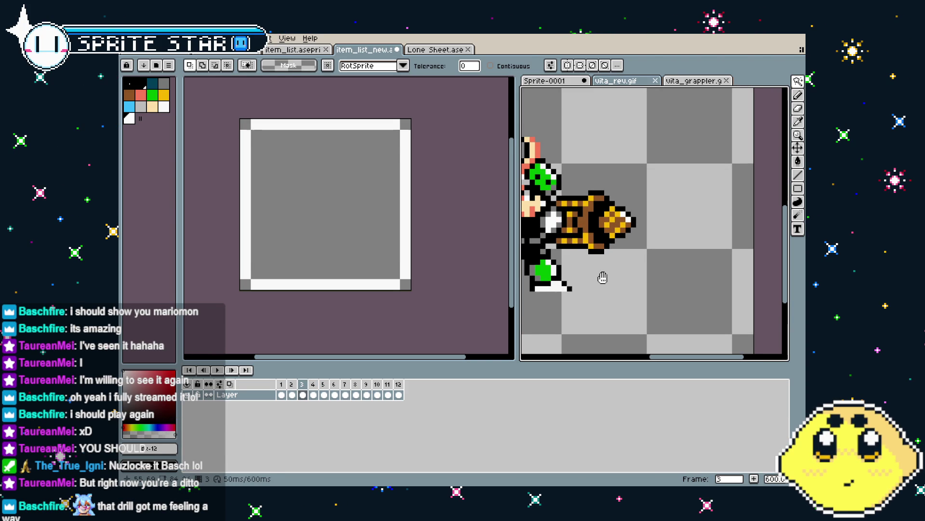
# Draw a rectangular selection around the drill and trim its edge
pyautogui.click(654, 239)
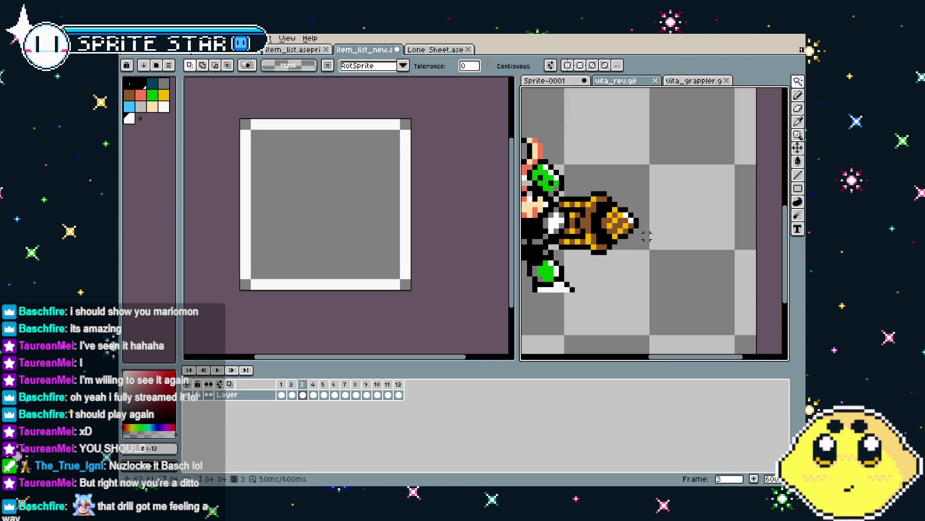
pyautogui.press('m')
pyautogui.moveTo(670, 181); pyautogui.dragTo(578, 257)
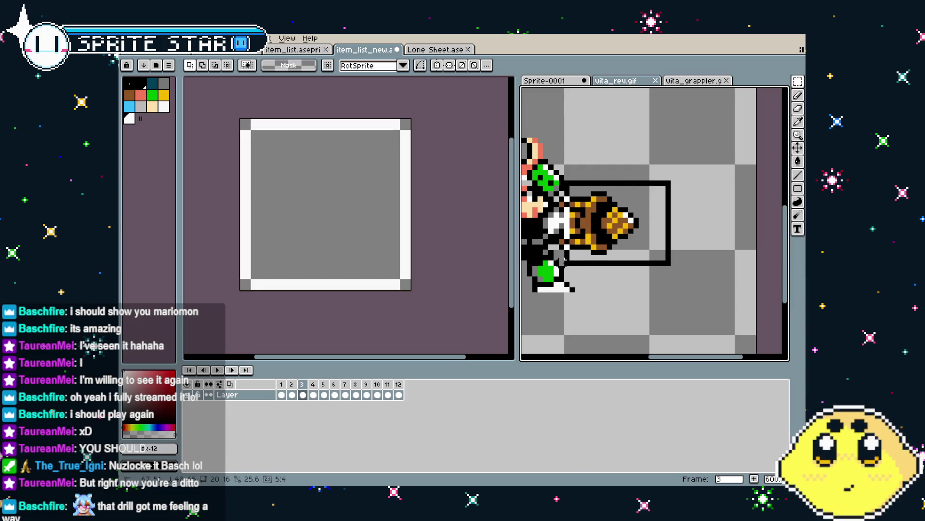
pyautogui.scroll(4, 581, 253)
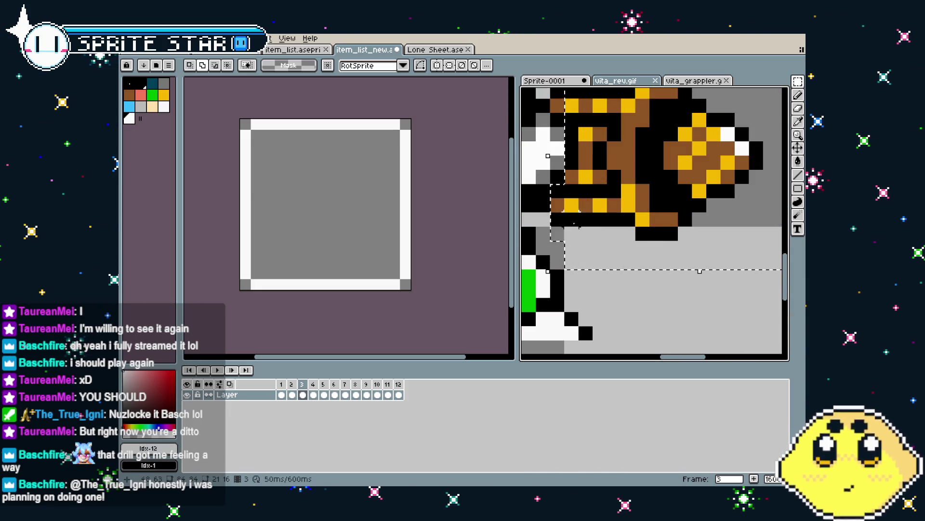
pyautogui.scroll(4, 580, 180)
pyautogui.keyDown('shift'); pyautogui.moveTo(579, 179); pyautogui.dragTo(571, 149); pyautogui.keyUp('shift')
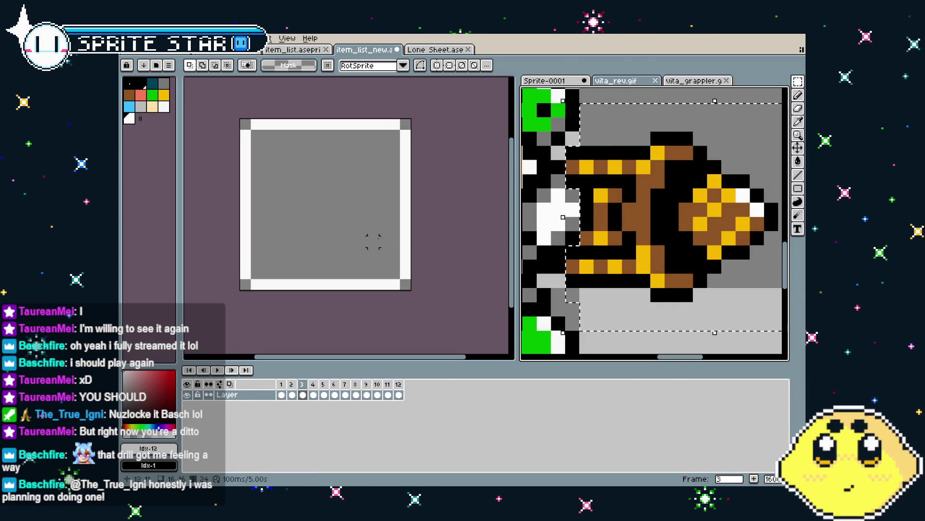
# Paste the drill into item_list_new's icon box and shift it one pixel left
pyautogui.click(403, 244)
pyautogui.hotkey('ctrl', 'v')
pyautogui.moveTo(392, 226); pyautogui.dragTo(381, 225)
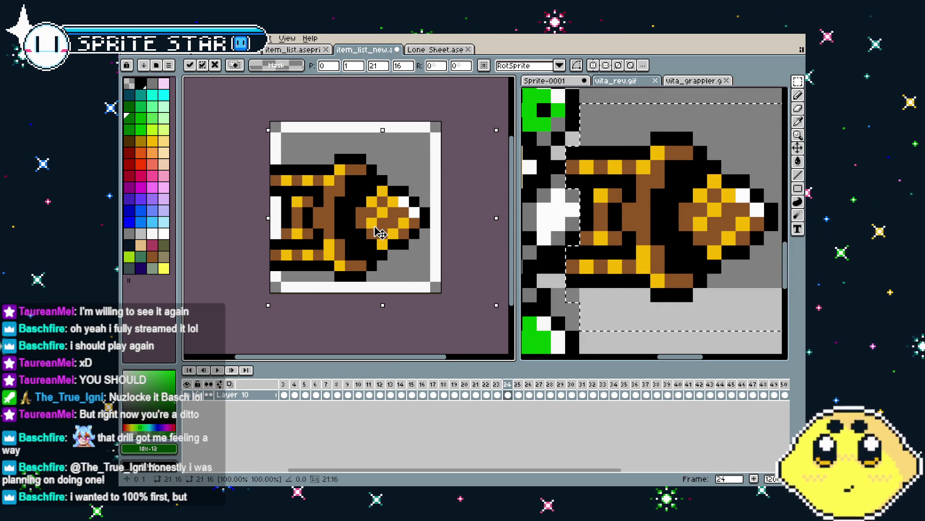
# Commit the pasted drill and repaint the box's left border column white
pyautogui.press('Return')
pyautogui.press('i')
pyautogui.click(281, 156)
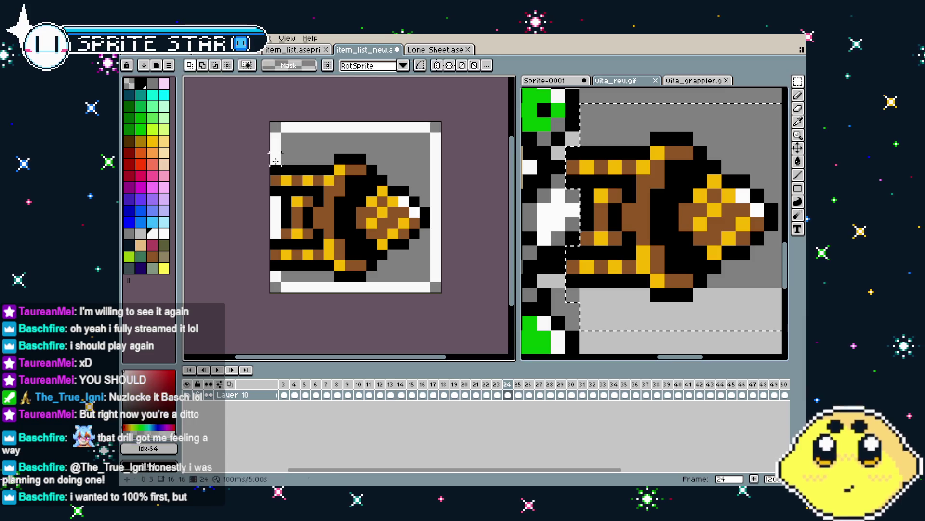
pyautogui.press('b')
pyautogui.moveTo(276, 170); pyautogui.dragTo(278, 264)
# Pick black from the drill outline, try bucket-filling the background, then undo it
pyautogui.press('i')
pyautogui.click(314, 256)
pyautogui.press('g')
pyautogui.click(398, 260)
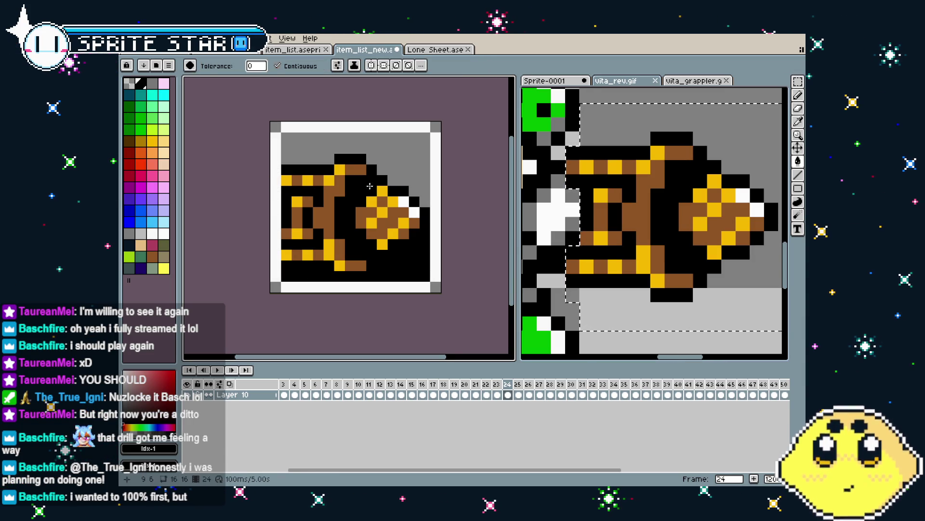
pyautogui.click(406, 165)
pyautogui.hotkey('ctrl', 'z')
pyautogui.hotkey('ctrl', 'z')
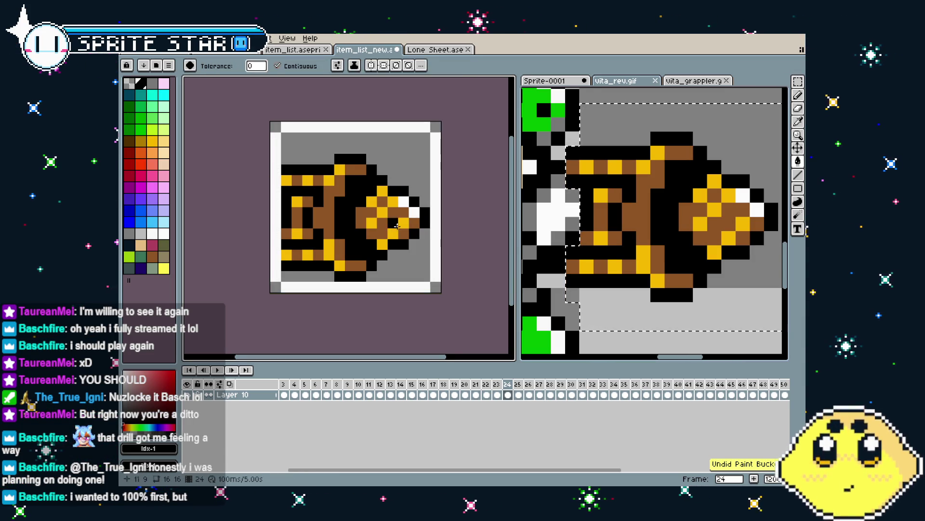
# Magic-wand select the grey background inside the box and browse the Select menu
pyautogui.hscroll(1, 378, 231)
pyautogui.press('w')
pyautogui.click(413, 199)
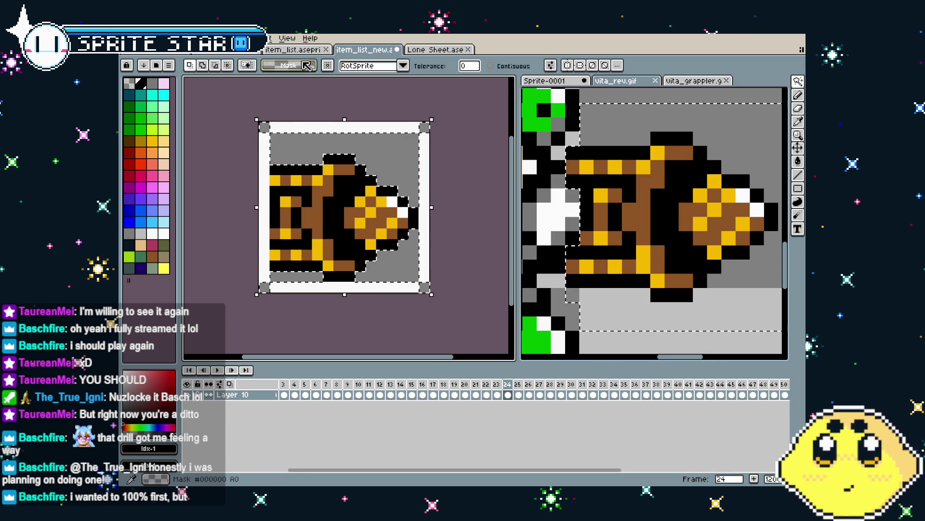
pyautogui.click(287, 38)
pyautogui.press('Left')
pyautogui.press('Left')
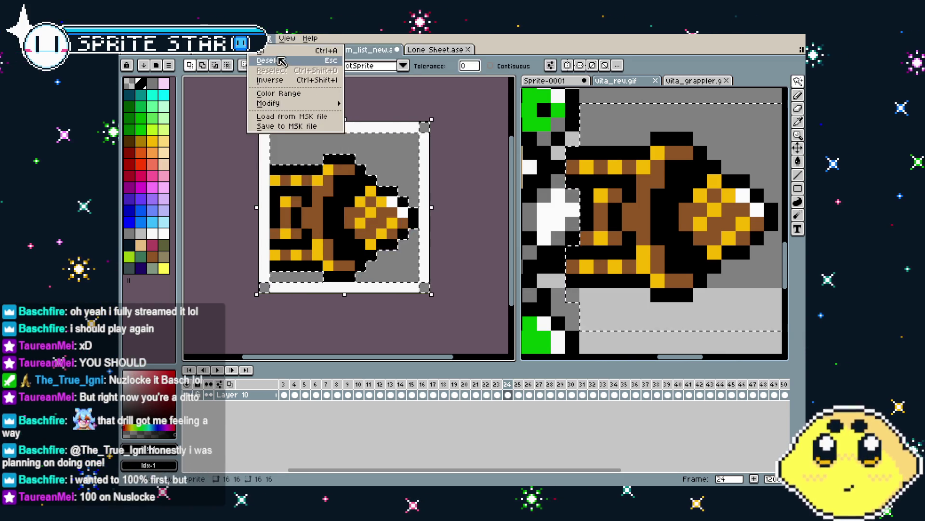
pyautogui.moveTo(258, 38)
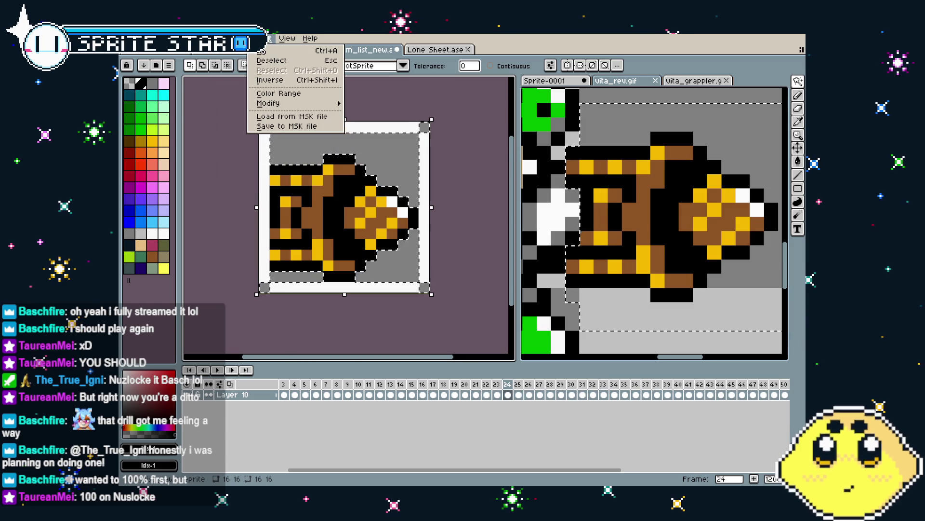
pyautogui.moveTo(295, 104)
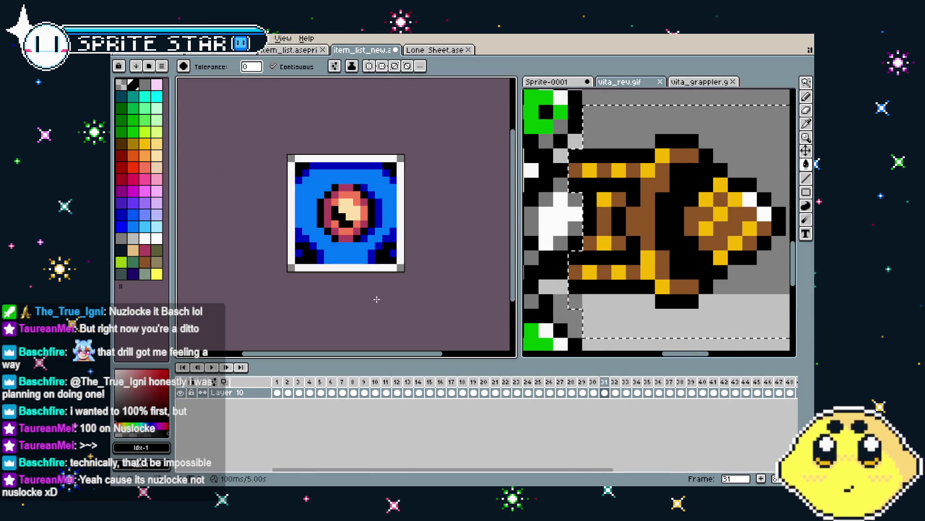
# Browse the icon frames, ending back on the drill icon at frame 24
pyautogui.press('Right')
pyautogui.press('Right')
pyautogui.press('Right')
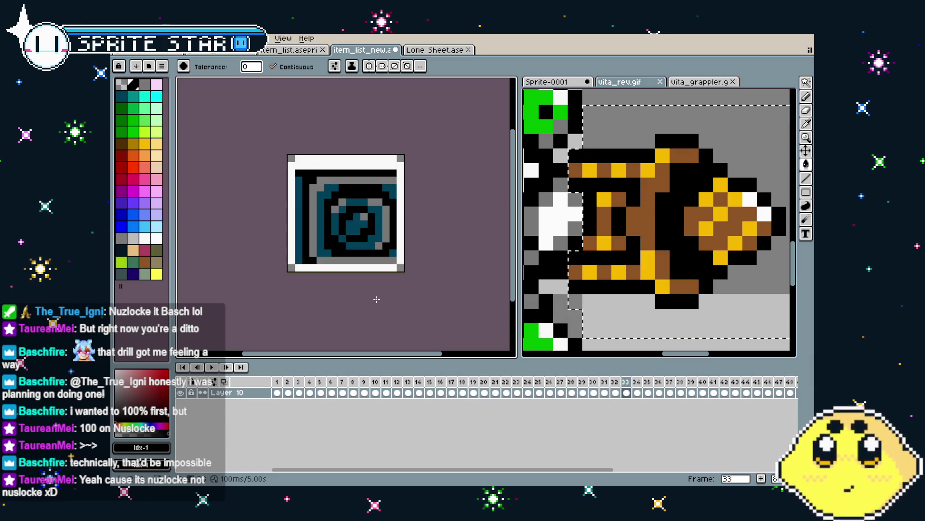
pyautogui.press('Right')
pyautogui.press('Right')
pyautogui.press('Right')
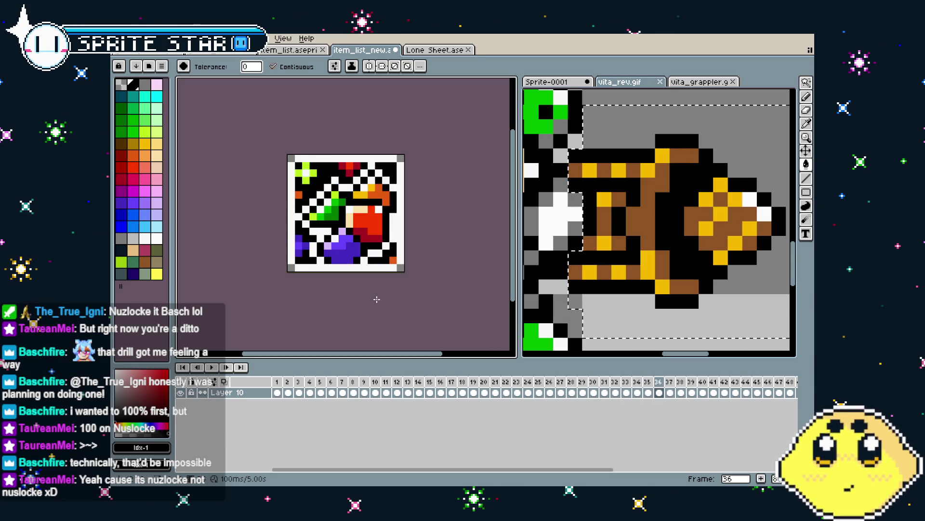
pyautogui.press('Left')
pyautogui.press('Left')
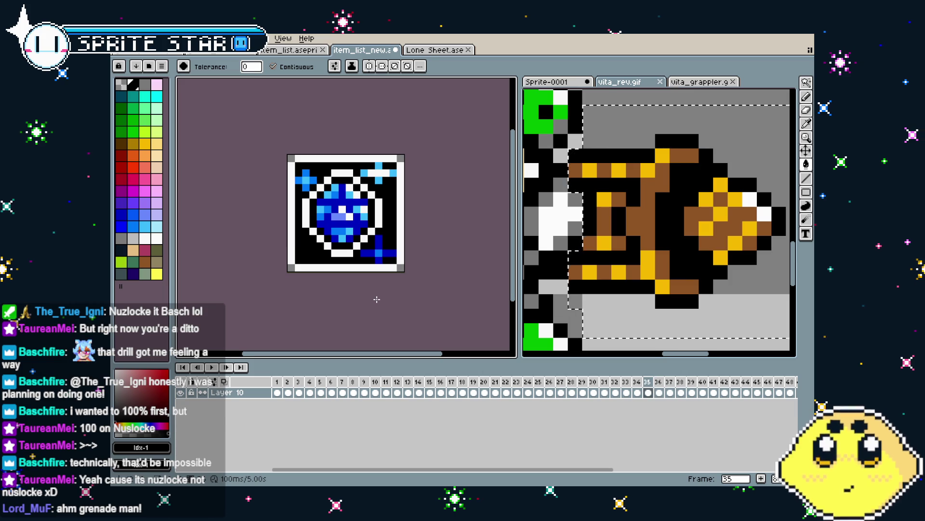
pyautogui.press('Right')
pyautogui.press('Right')
pyautogui.press('Right')
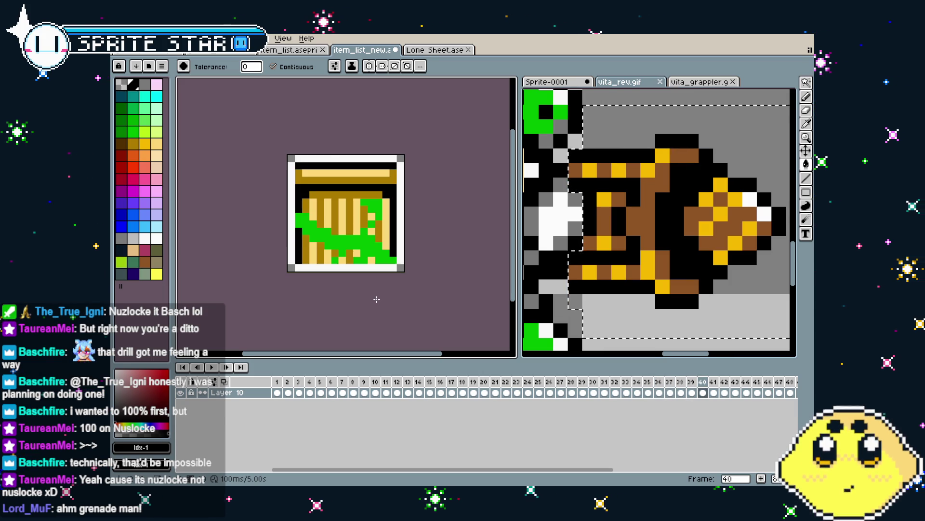
pyautogui.press('Left')
pyautogui.press('Left')
pyautogui.press('Left')
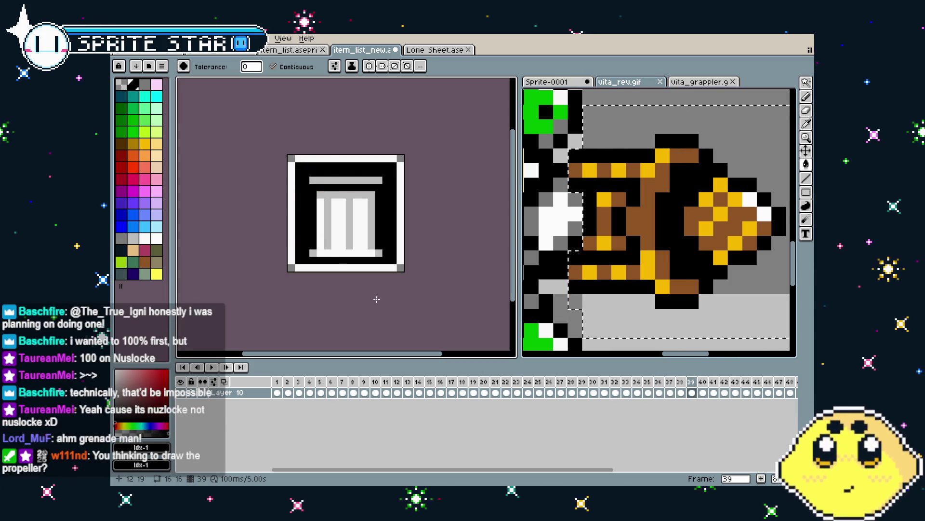
pyautogui.press('Left')
pyautogui.press('Left')
pyautogui.press('Left')
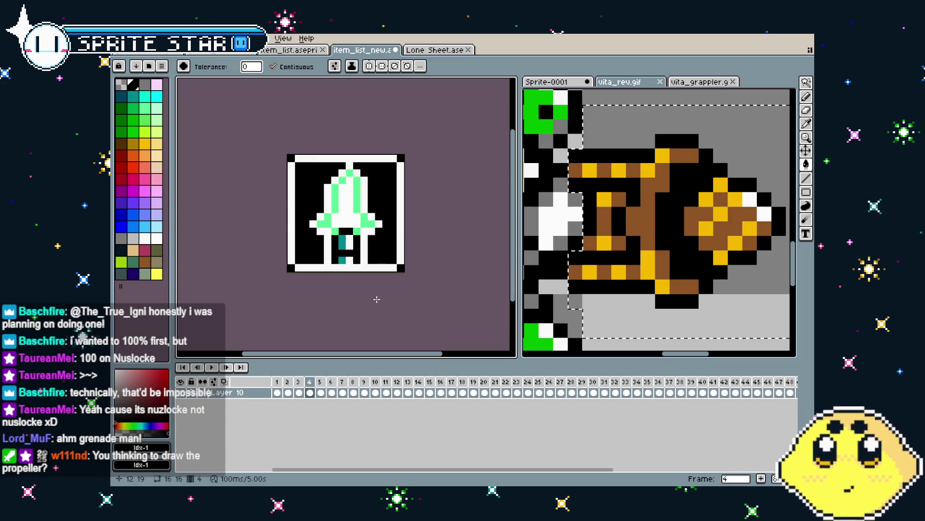
pyautogui.press('Right')
pyautogui.press('Right')
pyautogui.press('Right')
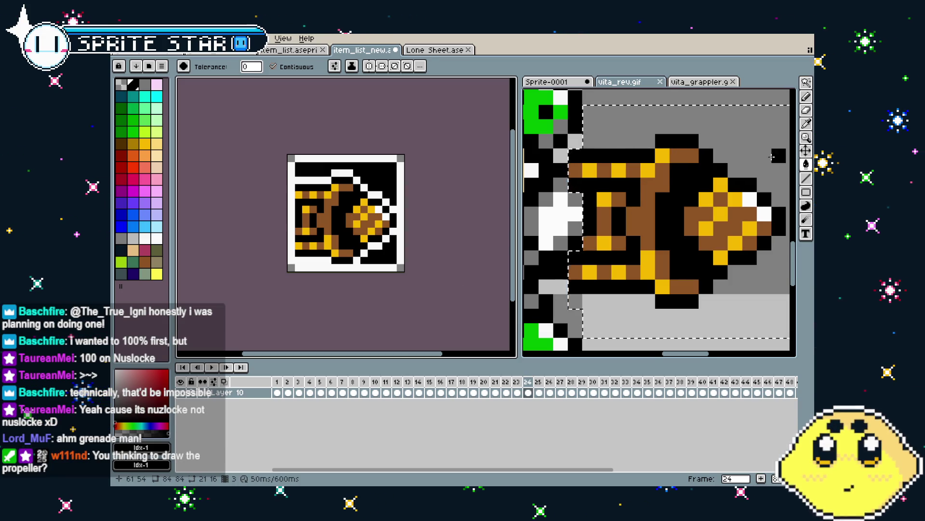
# Preview the vita_rev drill animation, stopping it on frame 10
pyautogui.scroll(-4, 639, 279)
pyautogui.hscroll(2, 620, 295)
pyautogui.press('Right')
pyautogui.press('Right')
pyautogui.press('Right')
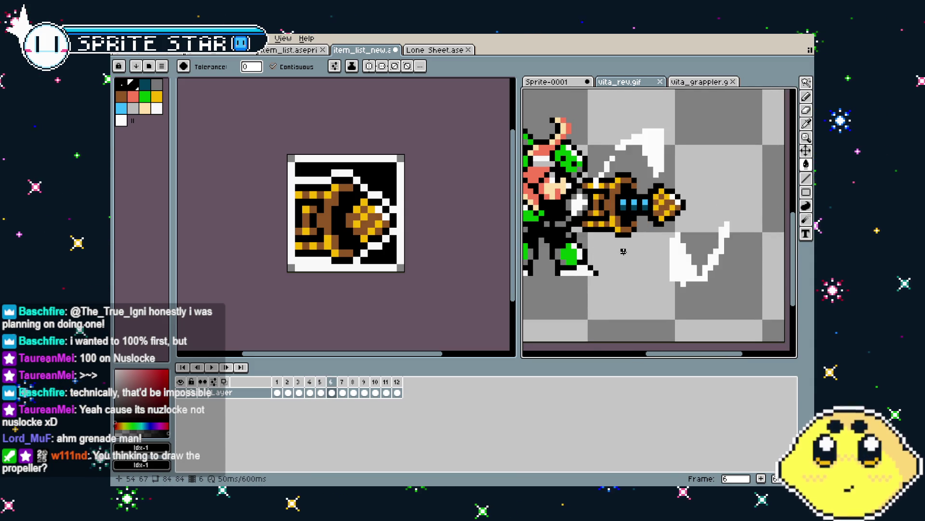
pyautogui.press('Right')
pyautogui.press('Left')
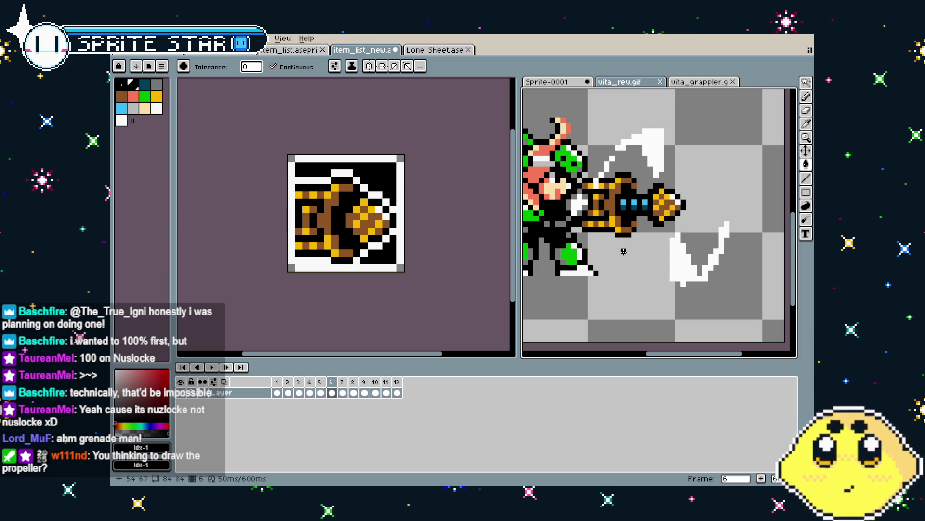
pyautogui.press('Return')
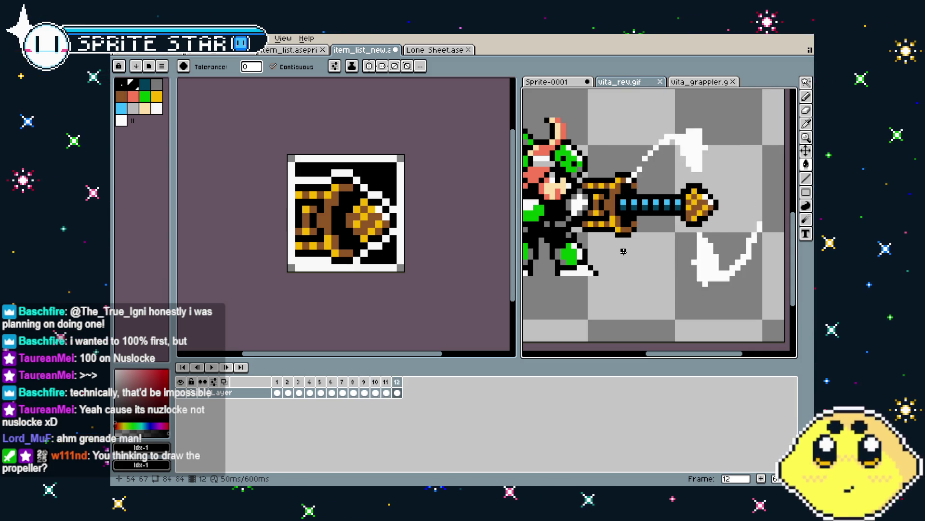
pyautogui.press('Return')
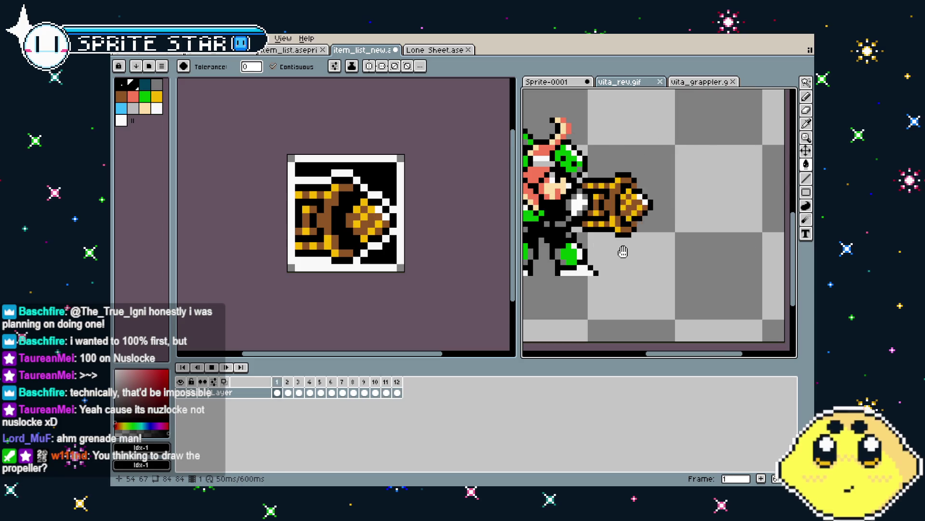
pyautogui.press('Return')
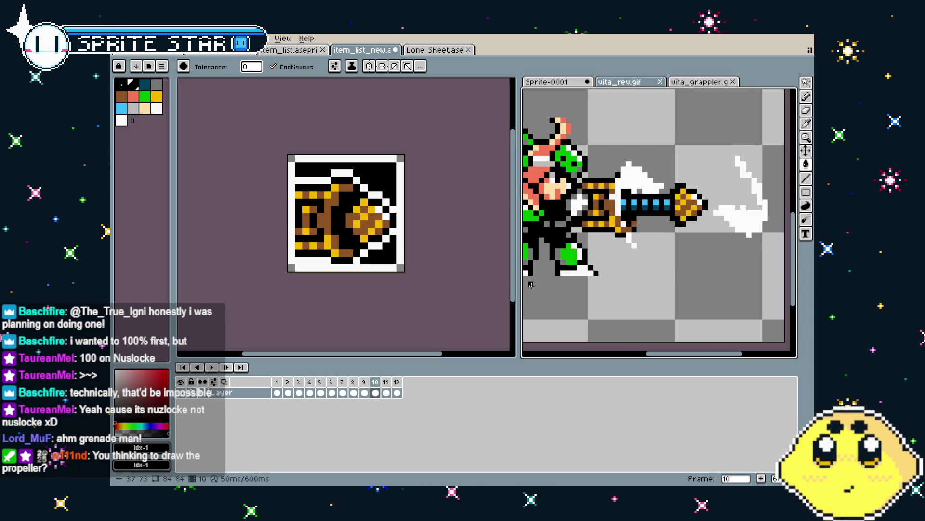
# Switch to the 48-frame item list sprite and select frame 24 in the timeline
pyautogui.scroll(-1, 390, 282)
pyautogui.hotkey('ctrl', 'Tab')
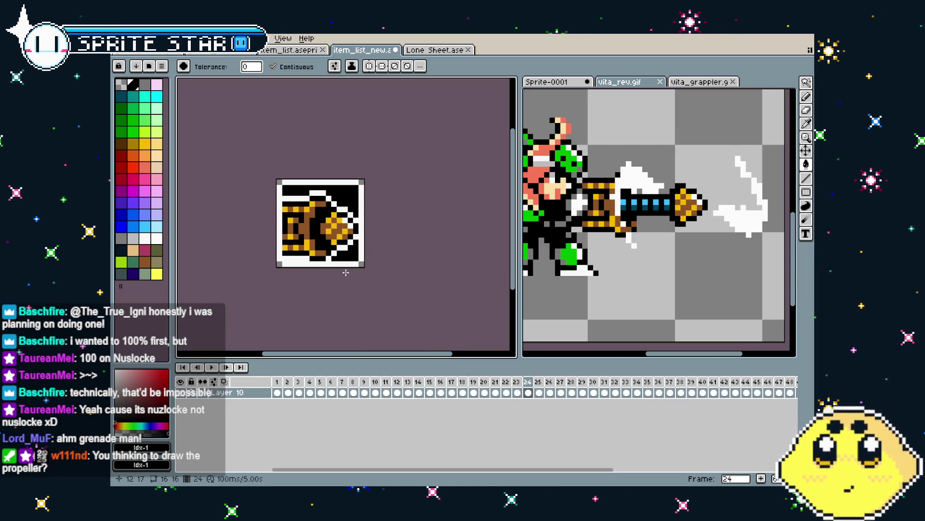
pyautogui.scroll(1, 346, 272)
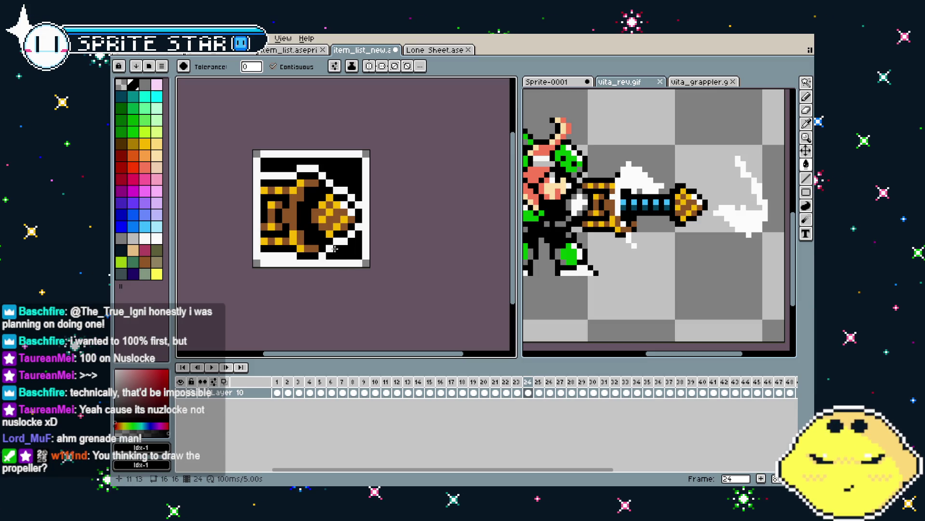
pyautogui.scroll(3, 335, 248)
pyautogui.scroll(-3, 365, 260)
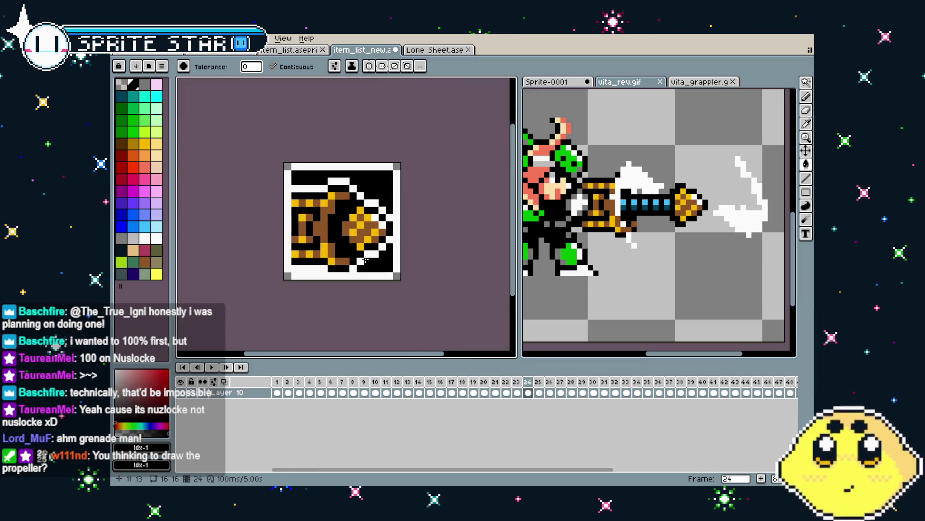
pyautogui.click(518, 389)
pyautogui.click(529, 391)
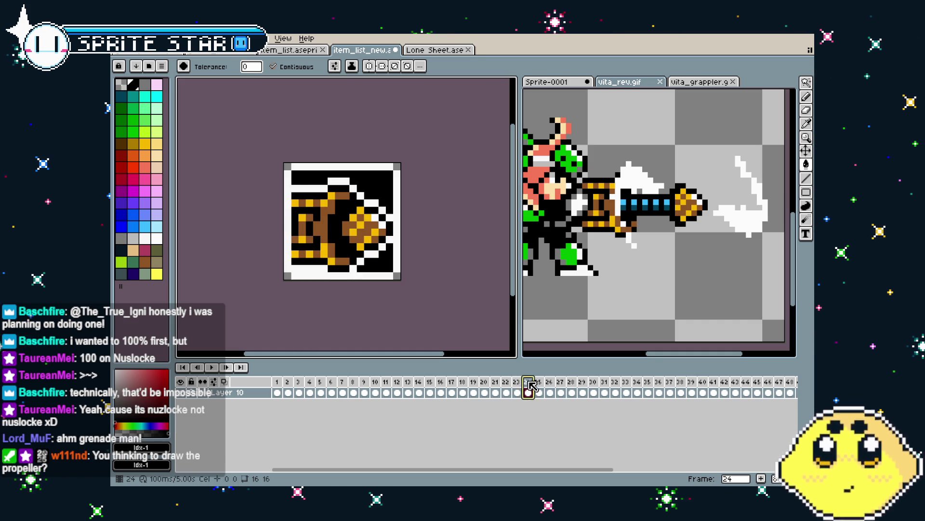
# Insert a new frame 25 after the drill icon frame 24
pyautogui.rightClick(528, 384)
pyautogui.click(534, 400)
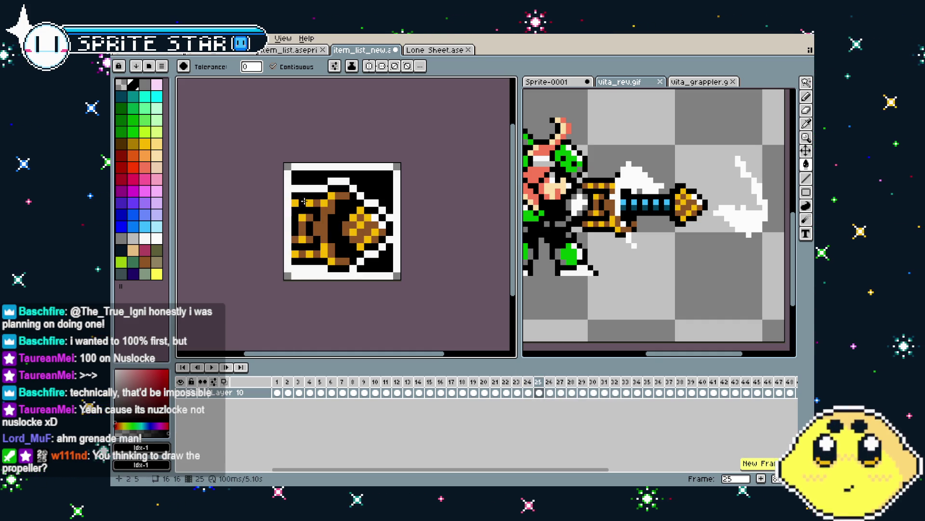
pyautogui.press('v')
pyautogui.press('g')
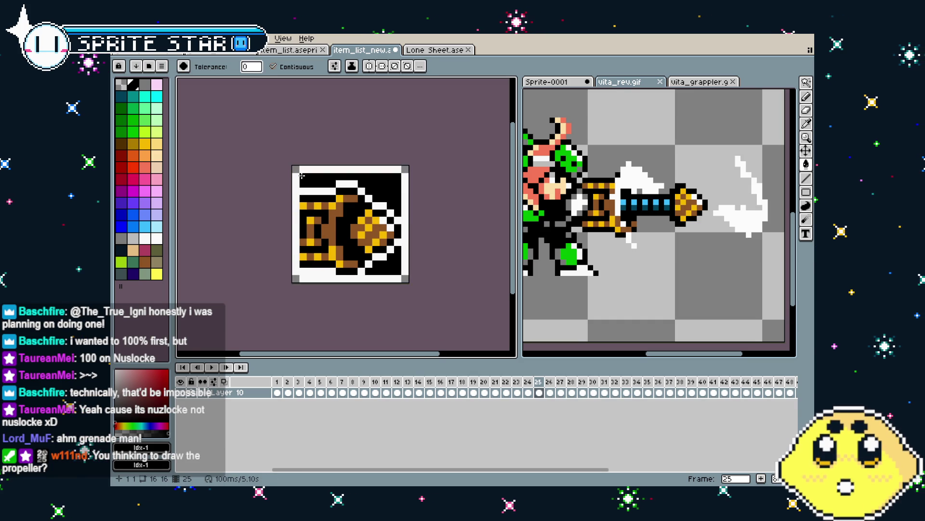
pyautogui.scroll(2, 302, 174)
# Pencil over the copied drill with black, undoing a stray teal pixel
pyautogui.press('b')
pyautogui.moveTo(366, 188); pyautogui.dragTo(419, 270)
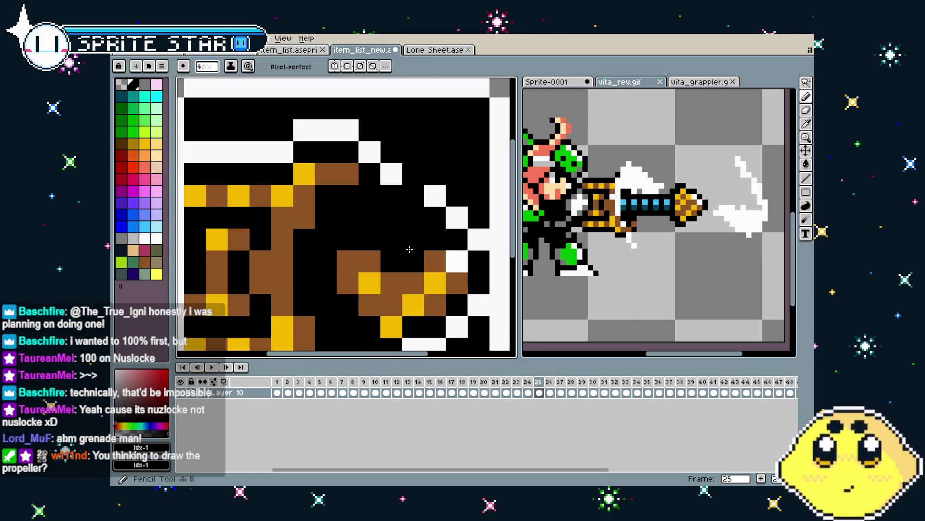
pyautogui.scroll(-2, 386, 231)
pyautogui.moveTo(395, 241)
pyautogui.mouseDown()
pyautogui.moveTo(425, 241)
pyautogui.moveTo(431, 268)
pyautogui.moveTo(371, 318)
pyautogui.moveTo(354, 308)
pyautogui.moveTo(314, 320)
pyautogui.moveTo(308, 203)
pyautogui.moveTo(360, 198)
pyautogui.moveTo(299, 320)
pyautogui.mouseUp()
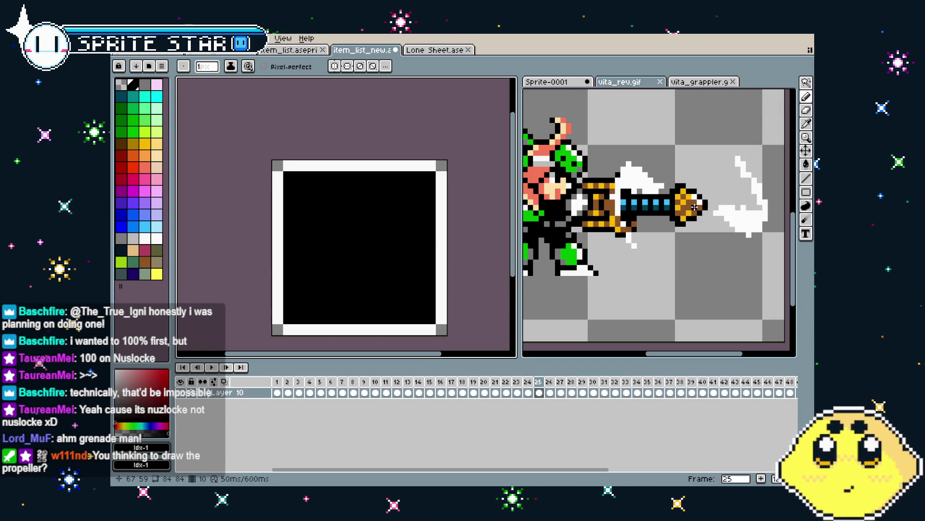
pyautogui.click(367, 272)
pyautogui.hotkey('ctrl', 'z')
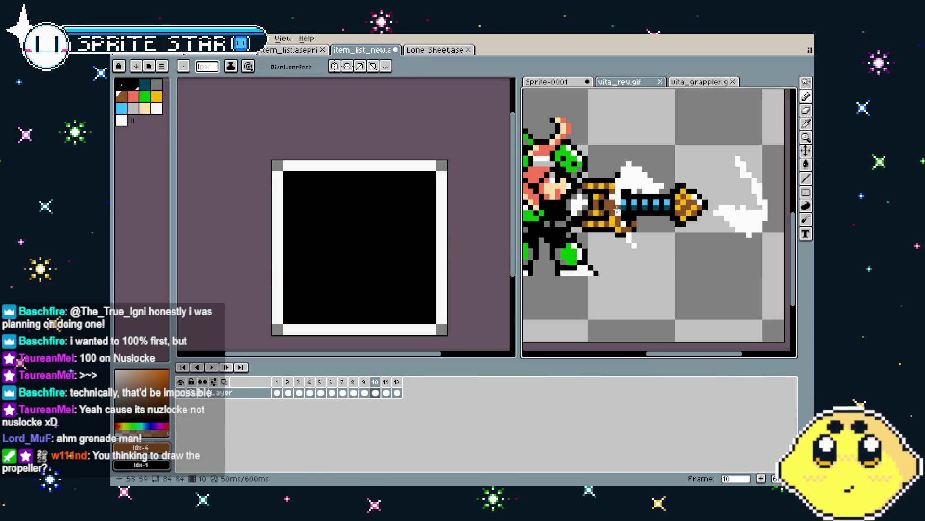
# Pick gold from the reference drill, then load the default palette
pyautogui.press('i')
pyautogui.click(686, 197)
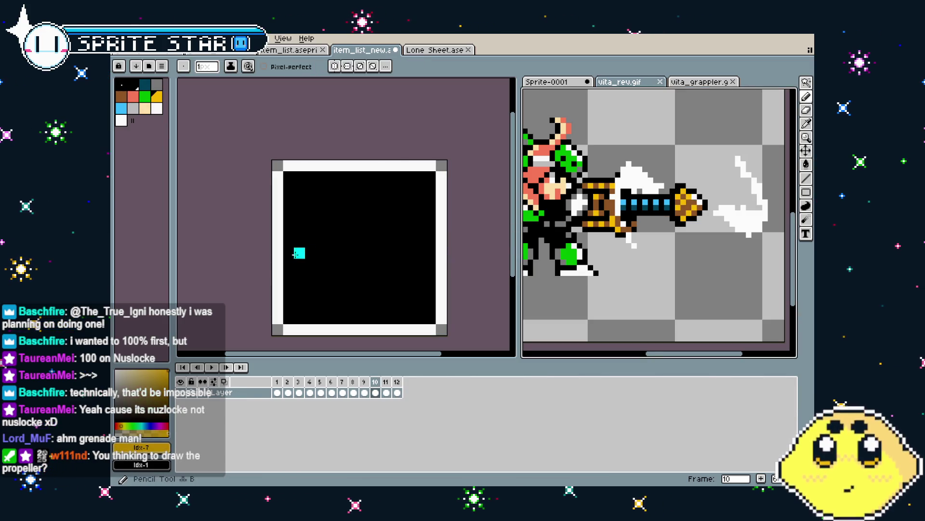
pyautogui.press('b')
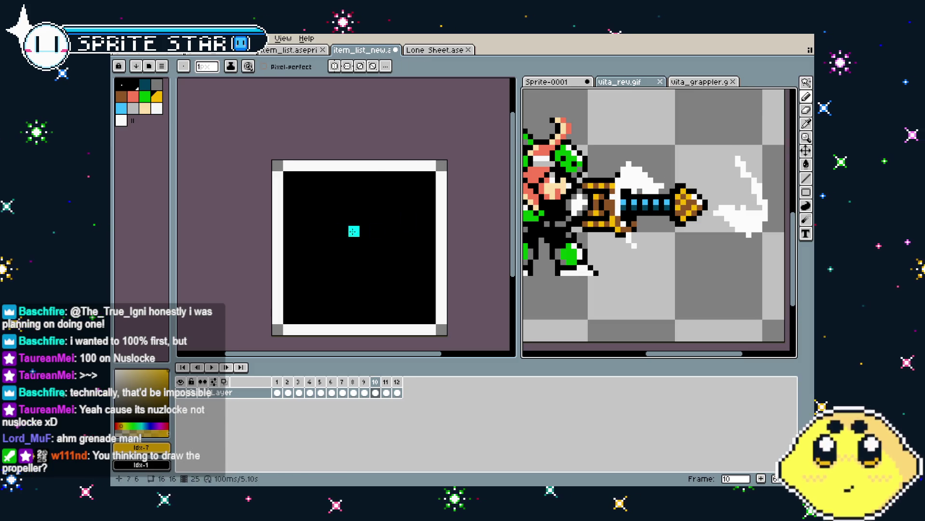
pyautogui.click(338, 232)
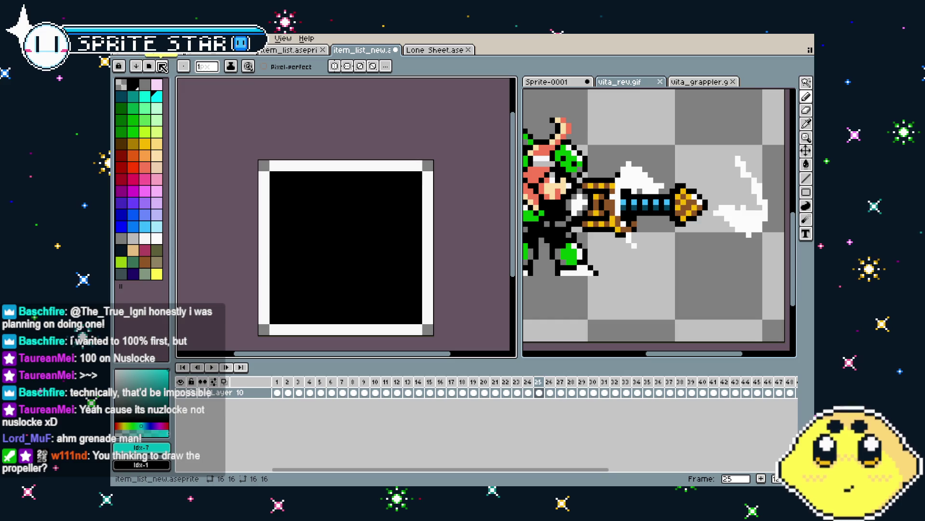
pyautogui.click(151, 67)
pyautogui.click(211, 222)
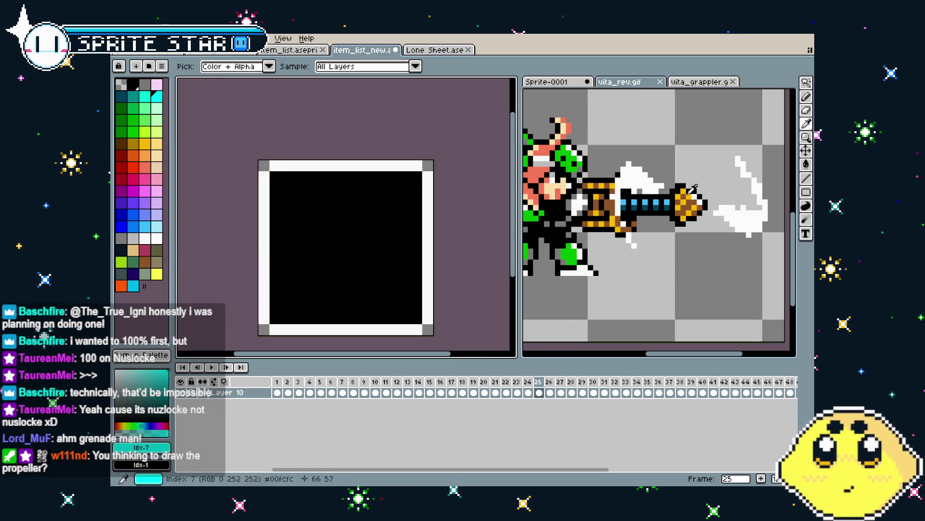
pyautogui.click(343, 225)
# Set a 5px brush with brown colour index 62 for the round shape
pyautogui.press('+')
pyautogui.press('+')
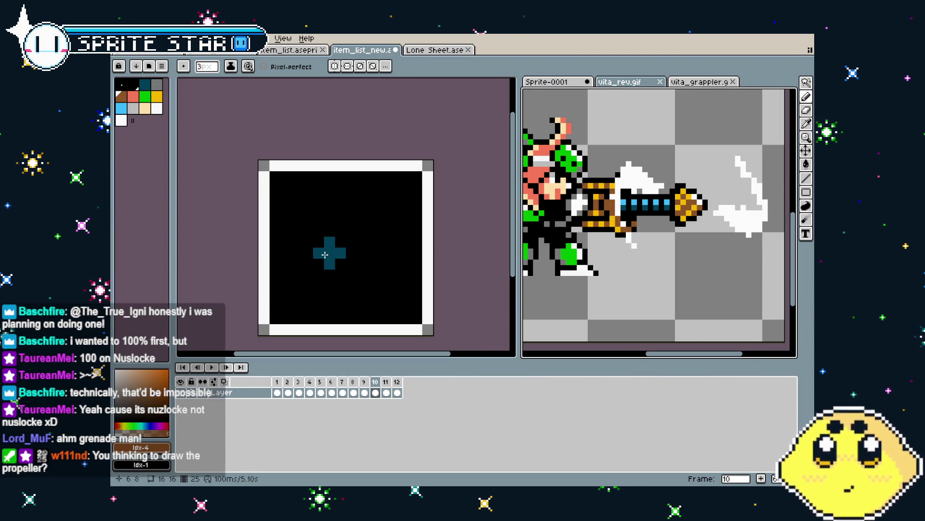
pyautogui.hotkey('ctrl', 'Tab')
pyautogui.press('+')
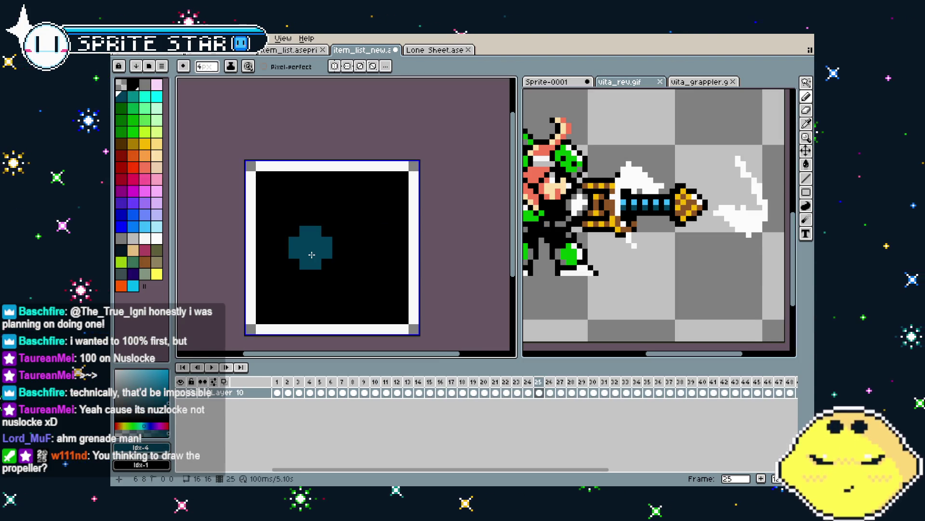
pyautogui.moveTo(311, 254); pyautogui.dragTo(331, 256)
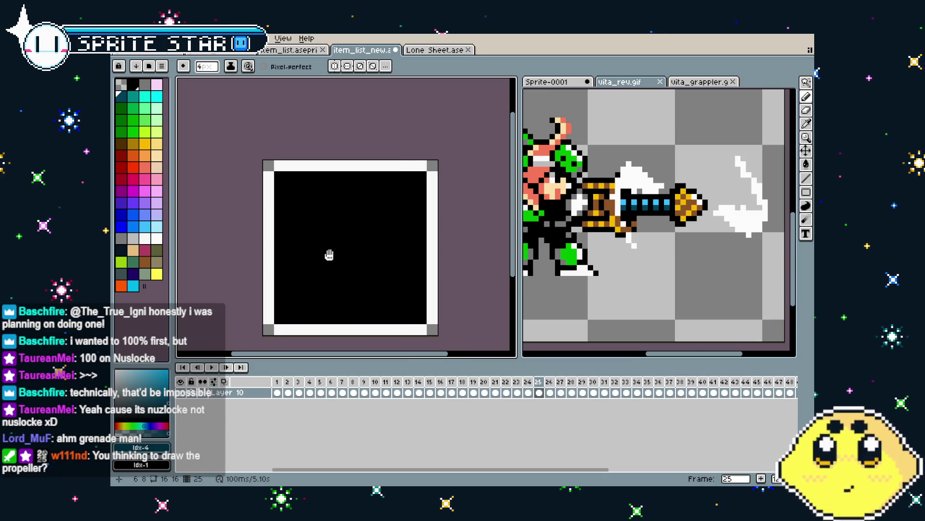
pyautogui.click(147, 265)
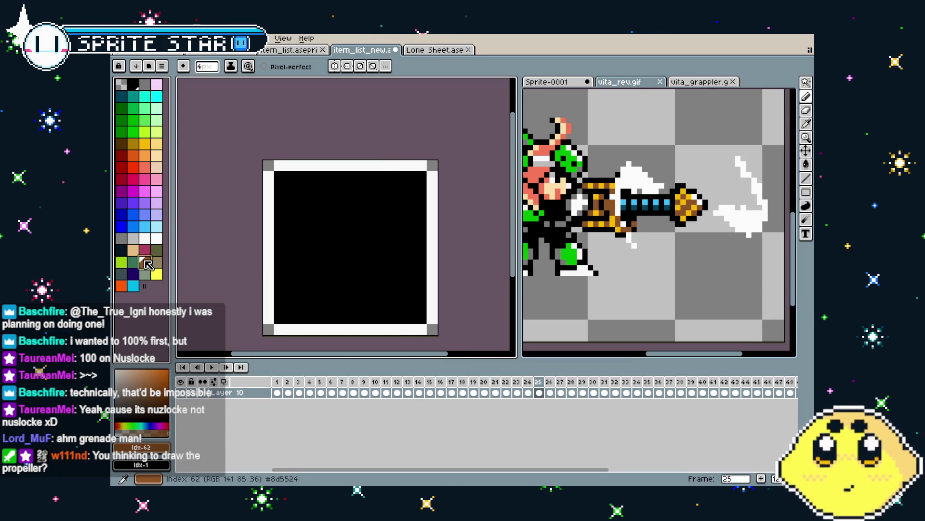
pyautogui.press('+')
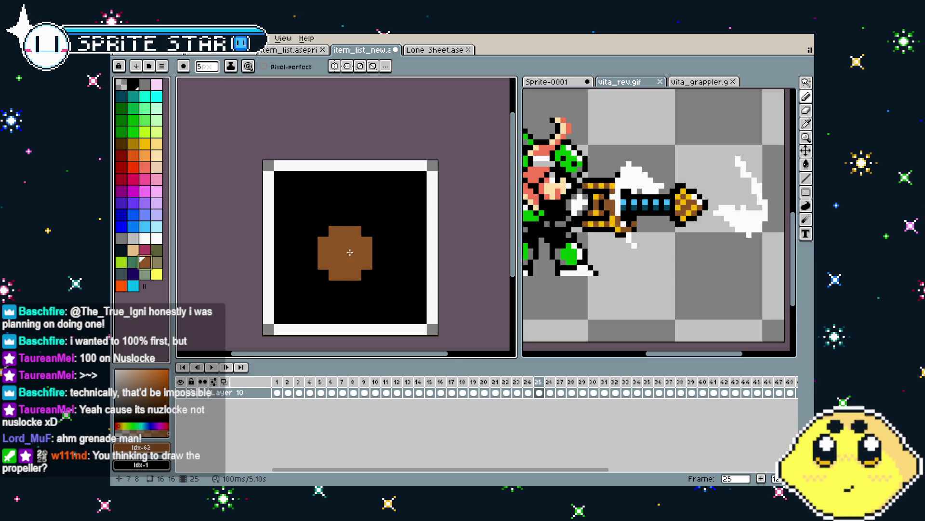
# Add 1px yellow pixels in diagonal blocks across the brown shape
pyautogui.click(144, 144)
pyautogui.press('-')
pyautogui.press('-')
pyautogui.press('-')
pyautogui.scroll(4, 330, 252)
pyautogui.click(337, 223)
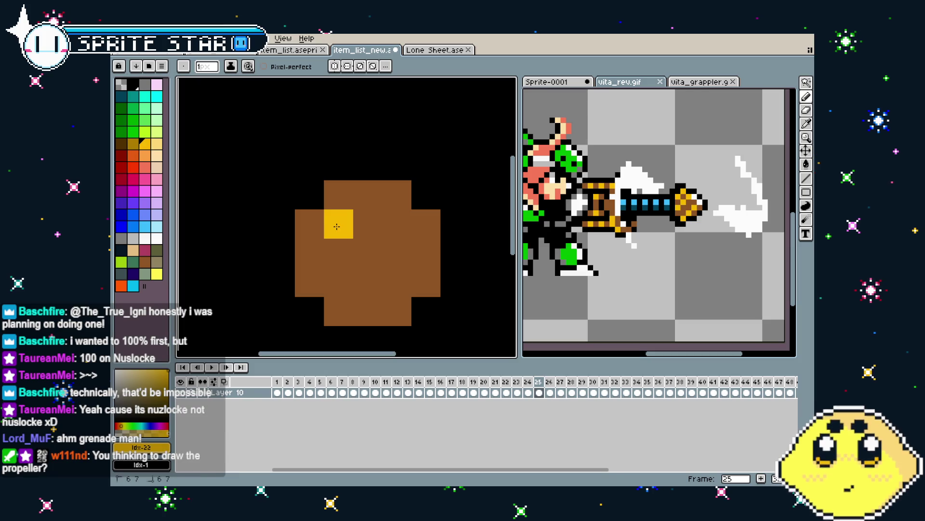
pyautogui.click(369, 259)
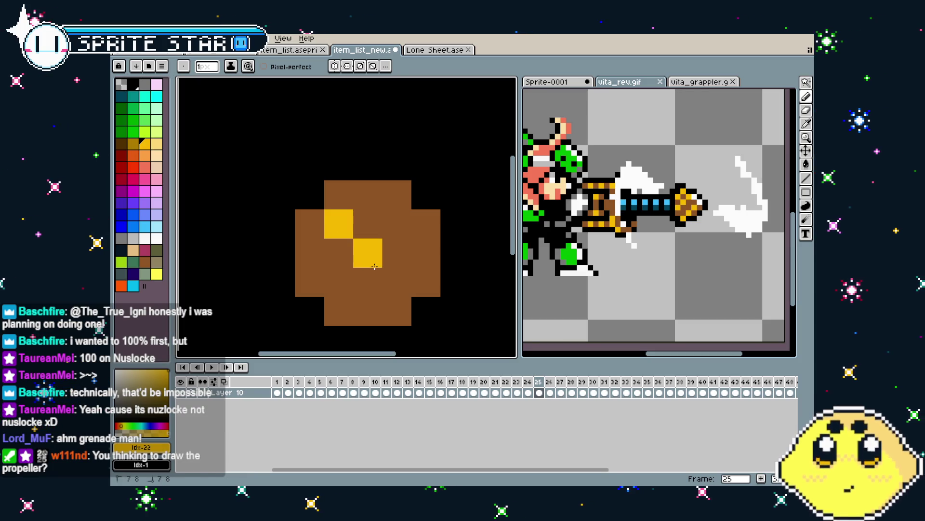
pyautogui.click(425, 282)
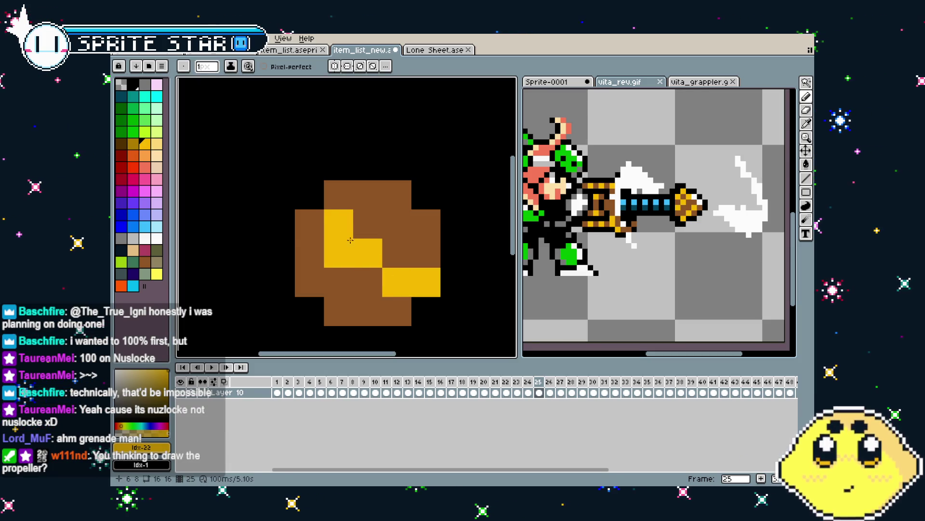
pyautogui.click(309, 223)
pyautogui.click(400, 204)
pyautogui.click(426, 223)
pyautogui.click(309, 282)
pyautogui.click(338, 311)
pyautogui.scroll(-2, 339, 311)
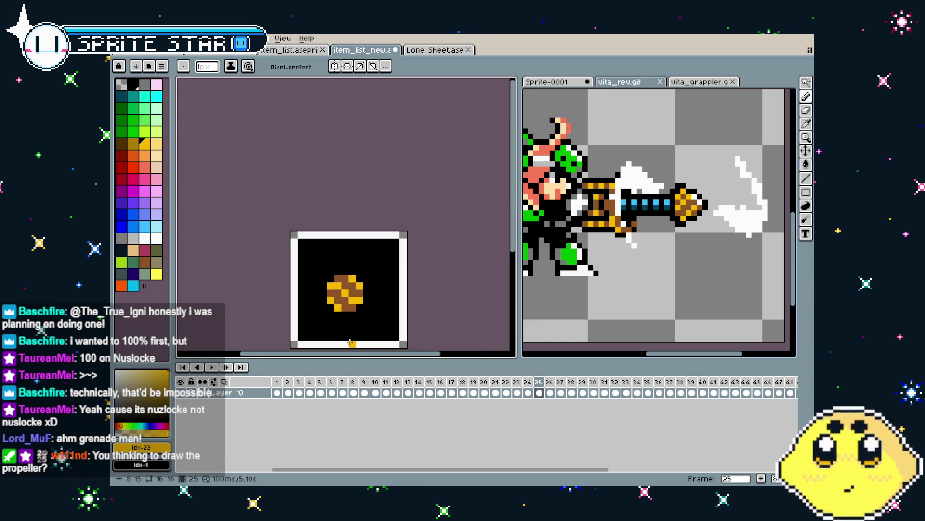
# Pick white from the border and paint stepped white shapes around the orange ball
pyautogui.scroll(1, 366, 226)
pyautogui.press('i')
pyautogui.click(450, 202)
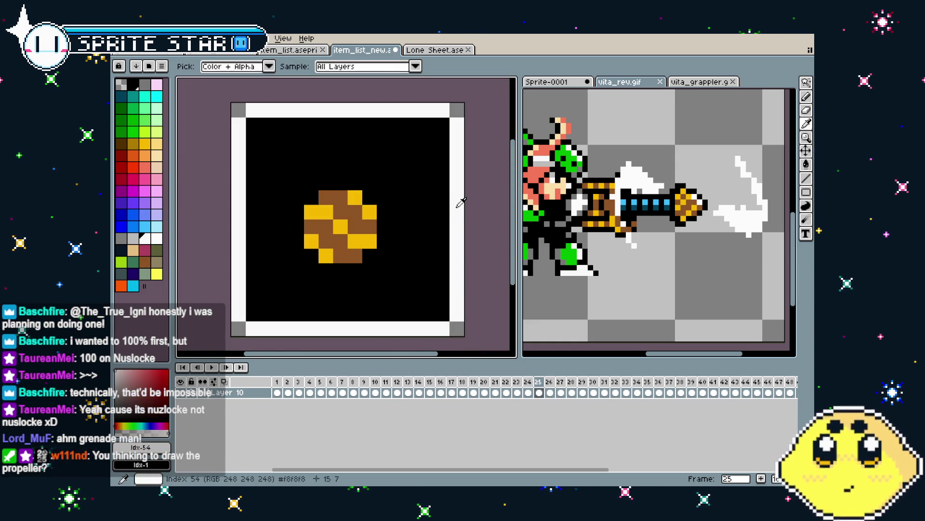
pyautogui.press('b')
pyautogui.click(384, 182)
pyautogui.moveTo(386, 175)
pyautogui.mouseDown()
pyautogui.moveTo(415, 149)
pyautogui.moveTo(376, 133)
pyautogui.moveTo(410, 123)
pyautogui.moveTo(428, 164)
pyautogui.moveTo(339, 115)
pyautogui.mouseUp()
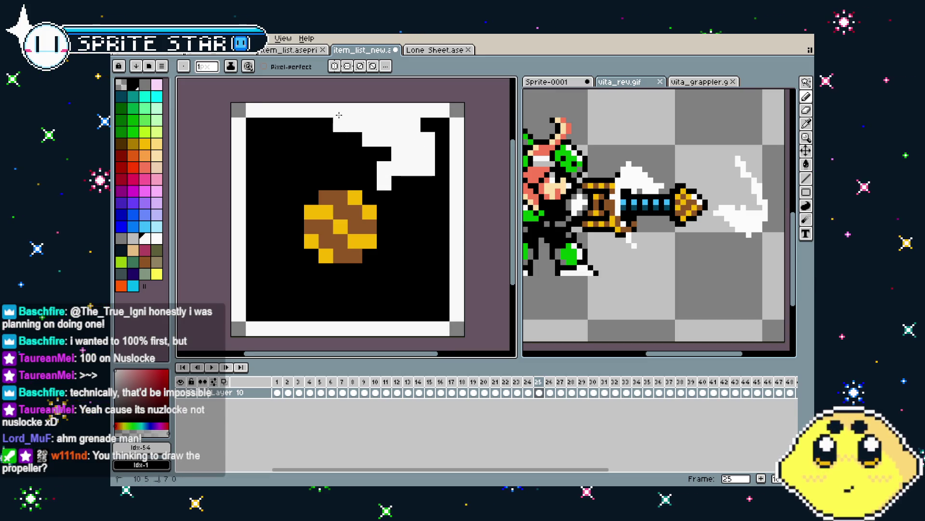
pyautogui.moveTo(404, 159); pyautogui.dragTo(324, 114)
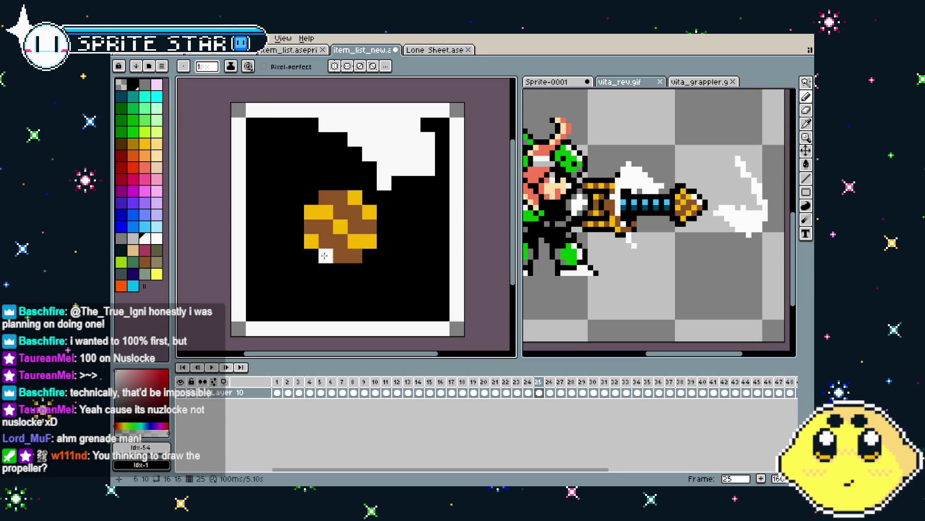
pyautogui.moveTo(296, 313)
pyautogui.mouseDown()
pyautogui.moveTo(296, 284)
pyautogui.moveTo(273, 314)
pyautogui.moveTo(311, 299)
pyautogui.moveTo(267, 284)
pyautogui.mouseUp()
# Undo the white shapes, try a white diagonal stroke, then undo it too
pyautogui.hotkey('ctrl', 'z')
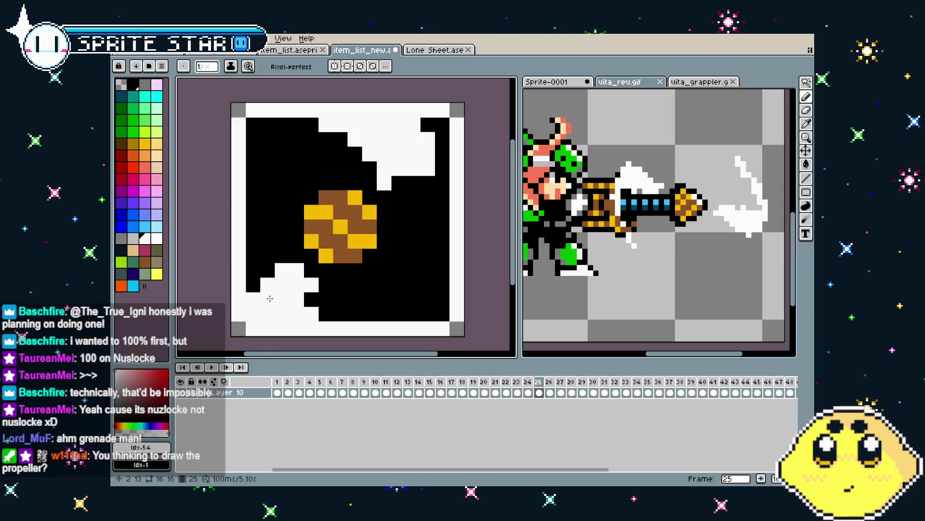
pyautogui.scroll(-4, 278, 301)
pyautogui.hotkey('ctrl', 'z')
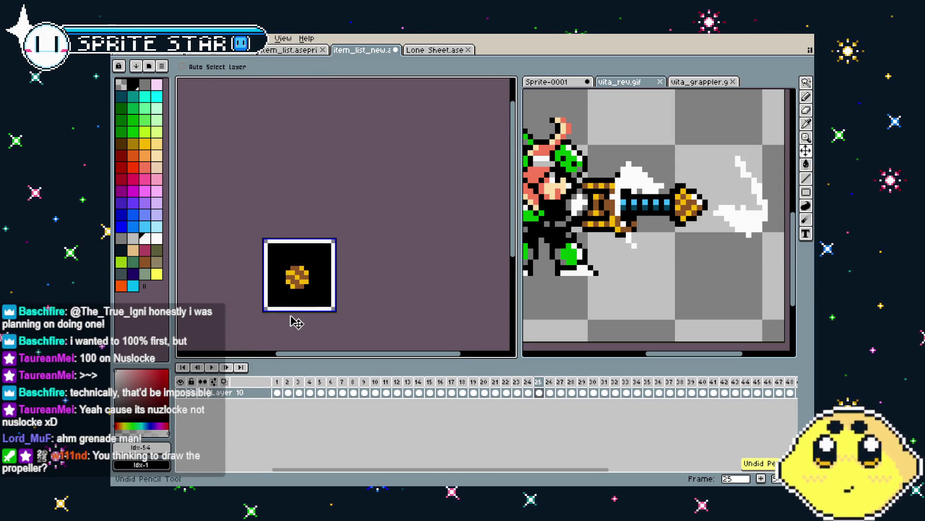
pyautogui.scroll(3, 287, 294)
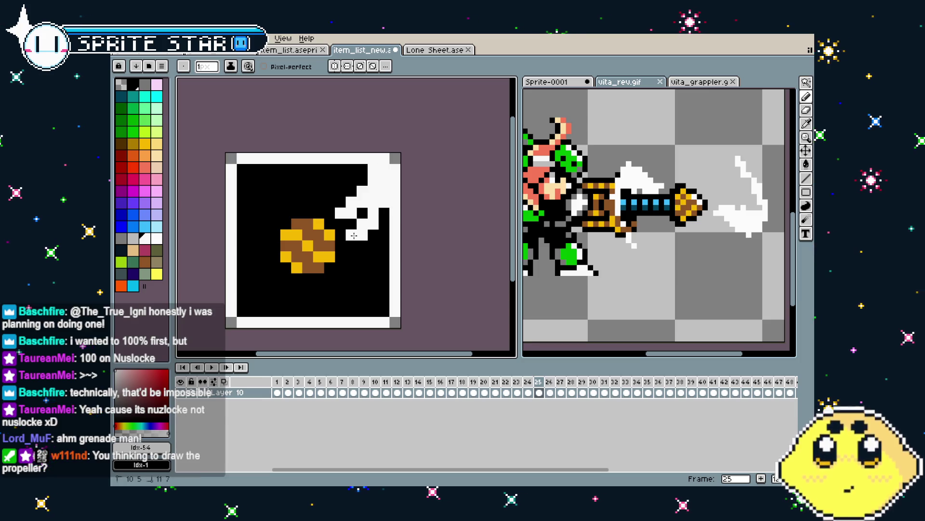
pyautogui.moveTo(265, 259); pyautogui.dragTo(240, 314)
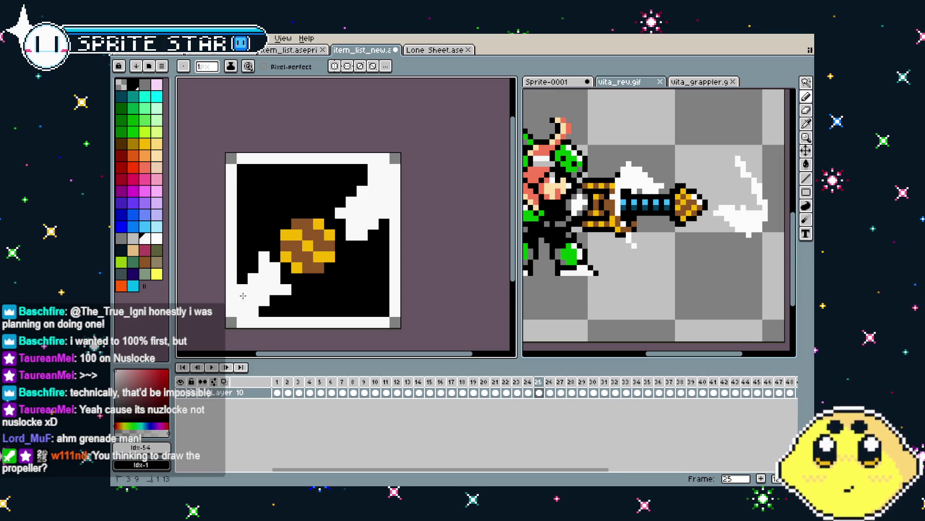
pyautogui.hotkey('ctrl', 'z')
pyautogui.hotkey('ctrl', 'z')
pyautogui.hotkey('ctrl', 'z')
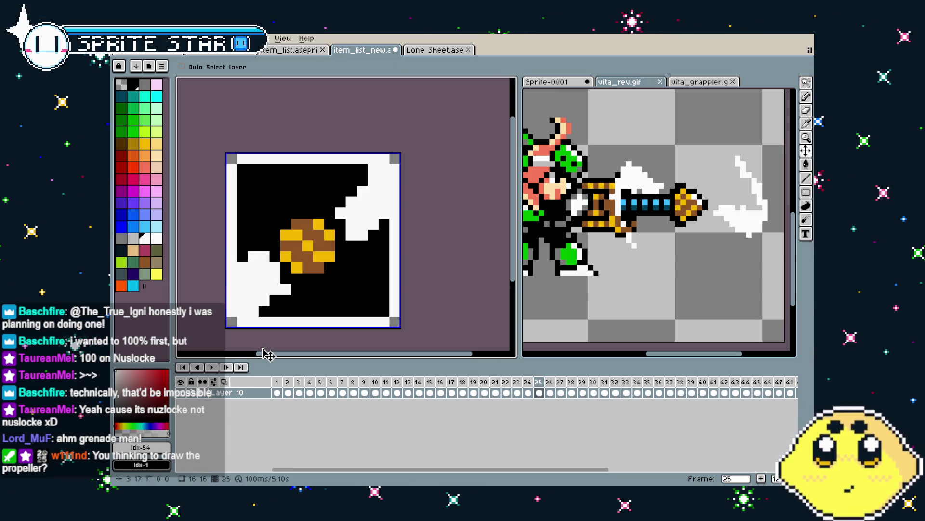
# Scrub the timeline to compare icons, then go to frame 23's empty box
pyautogui.scroll(-3, 281, 311)
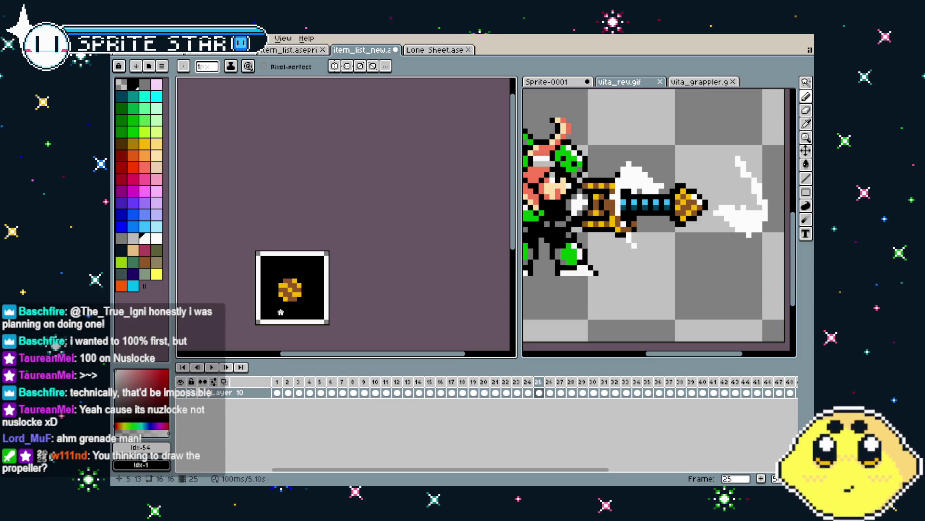
pyautogui.moveTo(520, 384)
pyautogui.mouseDown()
pyautogui.moveTo(541, 384)
pyautogui.moveTo(528, 381)
pyautogui.mouseUp()
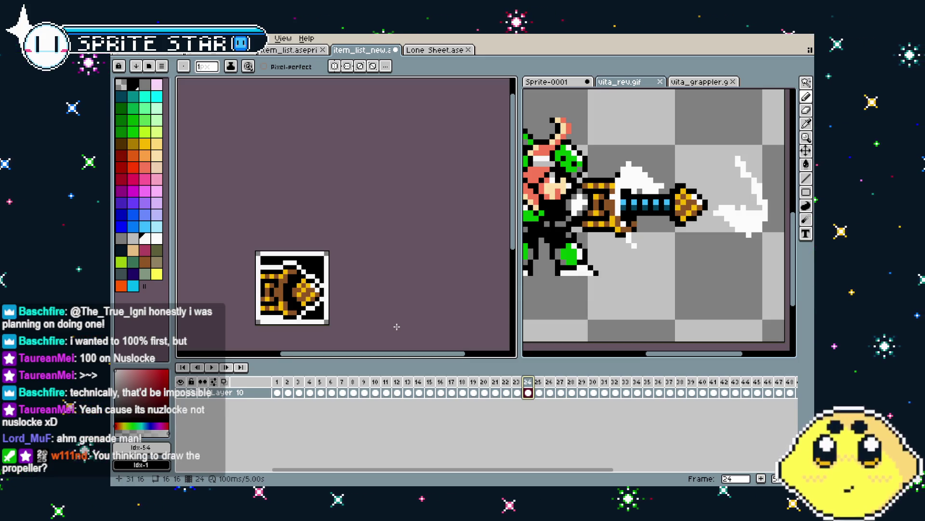
pyautogui.press('Left')
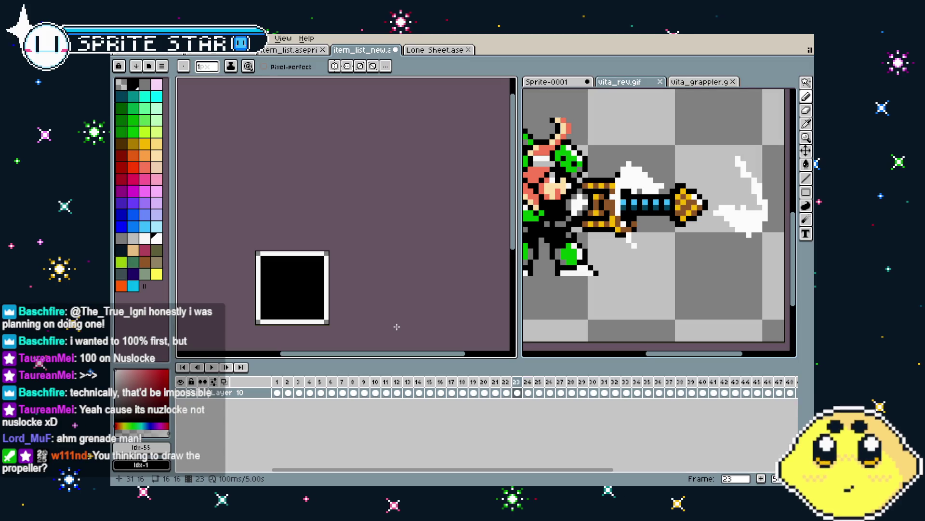
# Show the Lone Sheet sprite beside the icon and step to the drill pose on frame 74
pyautogui.hotkey('ctrl', 'o')
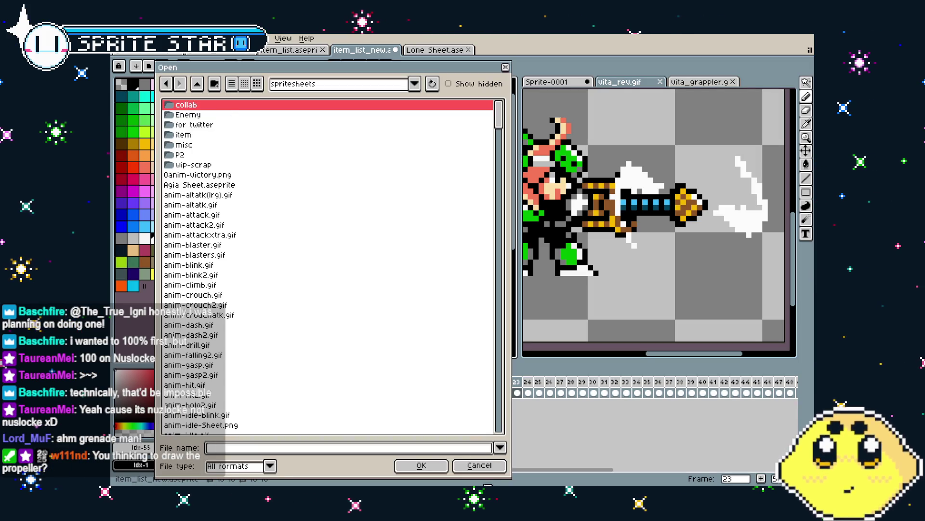
pyautogui.click(480, 466)
pyautogui.moveTo(435, 50); pyautogui.dragTo(568, 83)
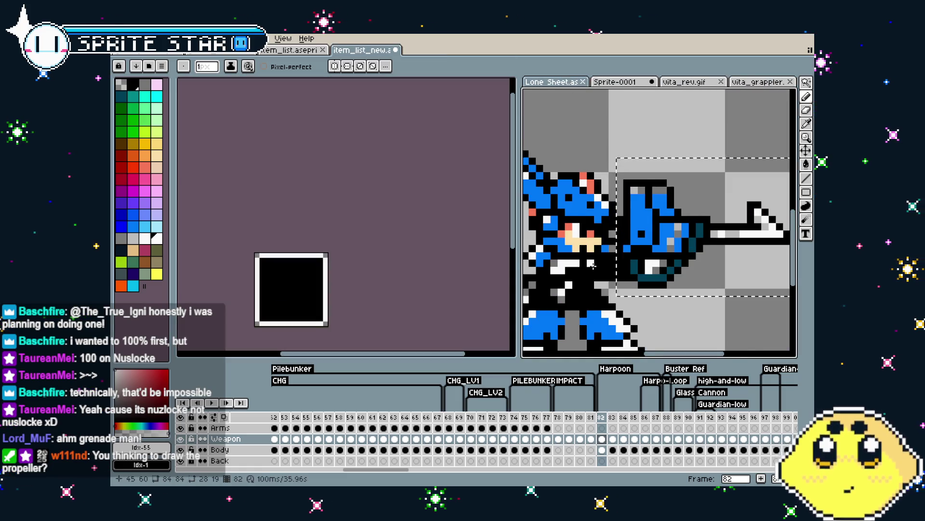
pyautogui.scroll(-2, 583, 260)
pyautogui.press('Return')
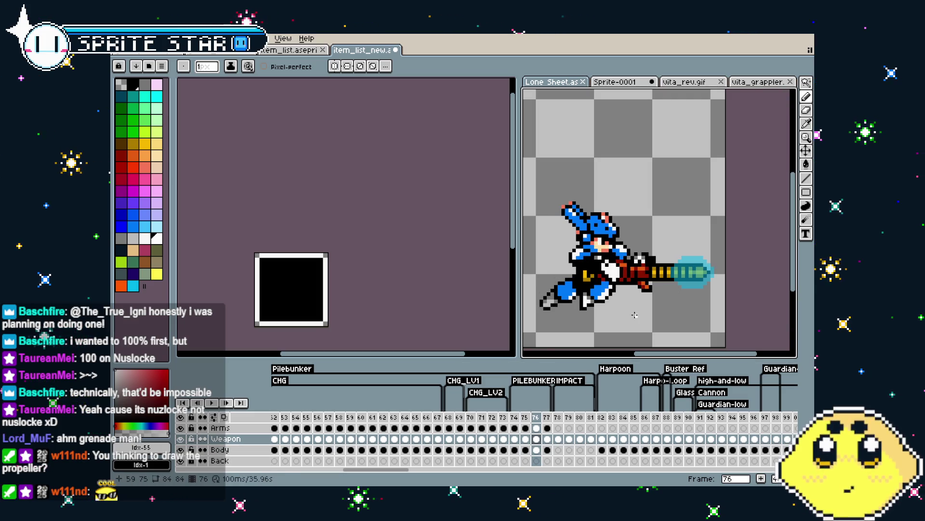
pyautogui.hscroll(1, 612, 310)
pyautogui.press('Left')
pyautogui.press('Left')
pyautogui.press('Left')
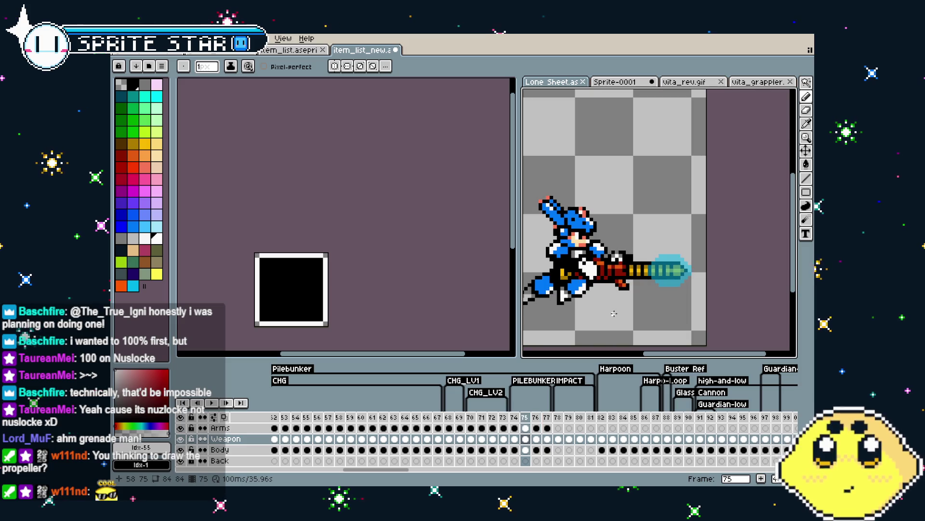
pyautogui.press('Right')
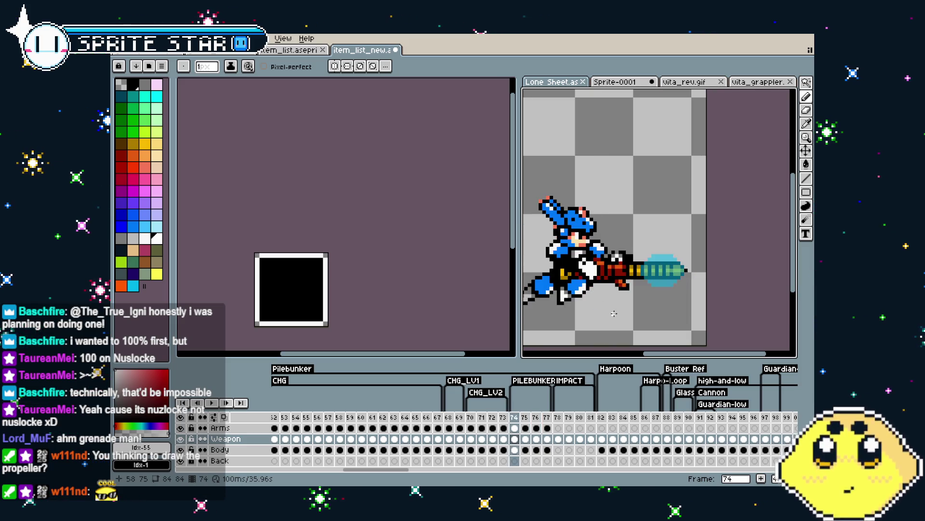
# Marquee-select the drill and paste it into frame 23's empty icon box
pyautogui.moveTo(614, 313); pyautogui.dragTo(595, 302)
pyautogui.press('m')
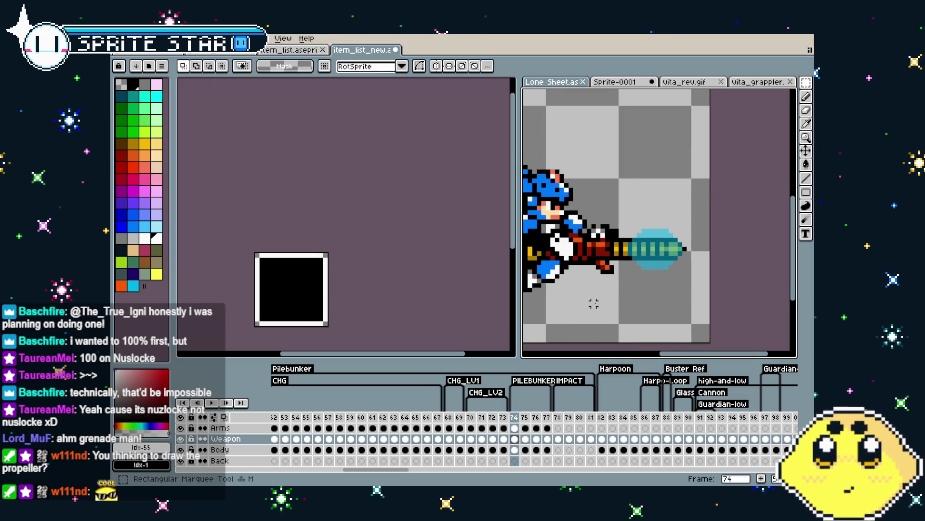
pyautogui.moveTo(680, 191)
pyautogui.mouseDown()
pyautogui.moveTo(579, 299)
pyautogui.moveTo(535, 303)
pyautogui.mouseUp()
pyautogui.scroll(4, 394, 328)
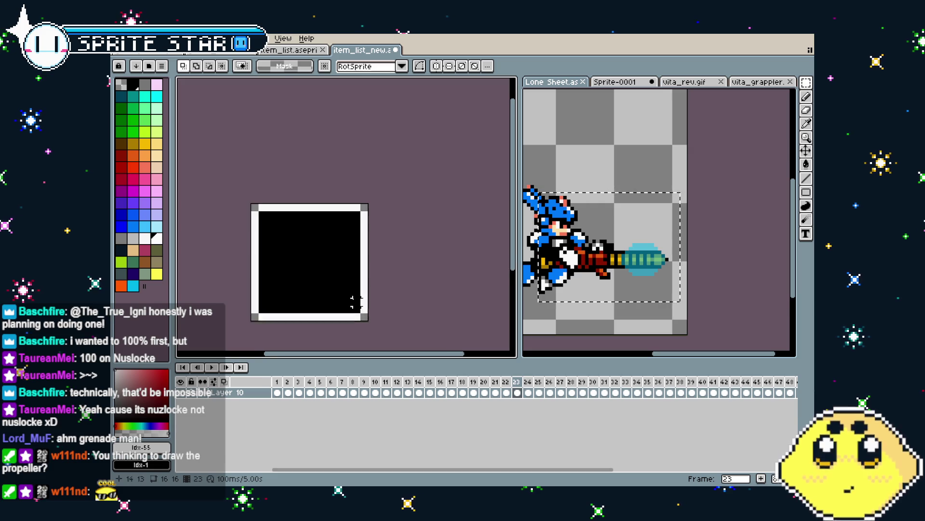
pyautogui.hotkey('ctrl', 'v')
pyautogui.moveTo(331, 294)
pyautogui.mouseDown()
pyautogui.moveTo(299, 264)
pyautogui.moveTo(194, 207)
pyautogui.moveTo(256, 222)
pyautogui.moveTo(252, 211)
pyautogui.mouseUp()
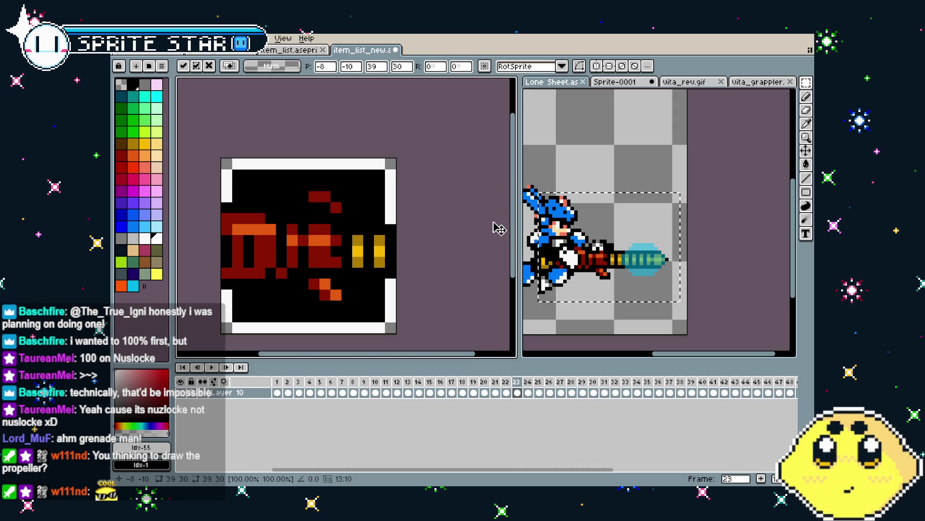
# Commit the pasted drill inside the frame 23 box and return to the Pencil tool
pyautogui.moveTo(573, 177); pyautogui.dragTo(588, 179)
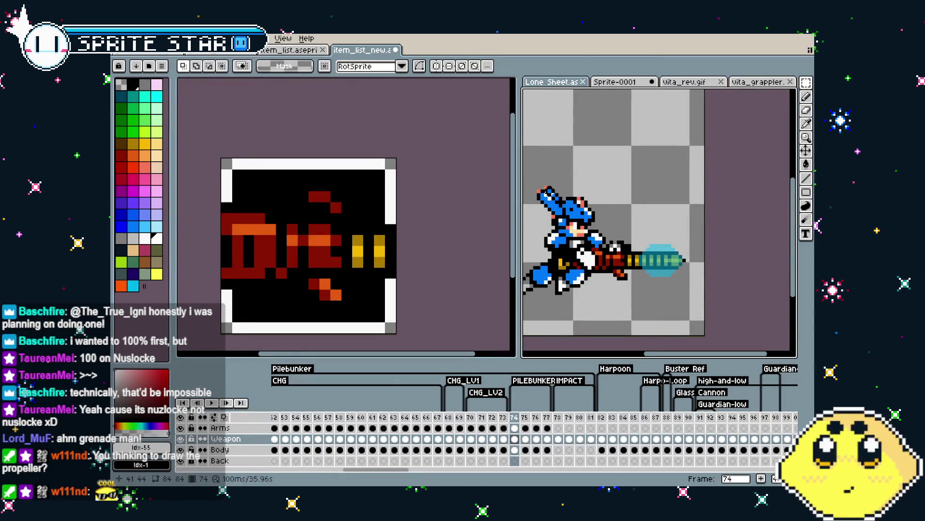
pyautogui.click(408, 230)
pyautogui.press('b')
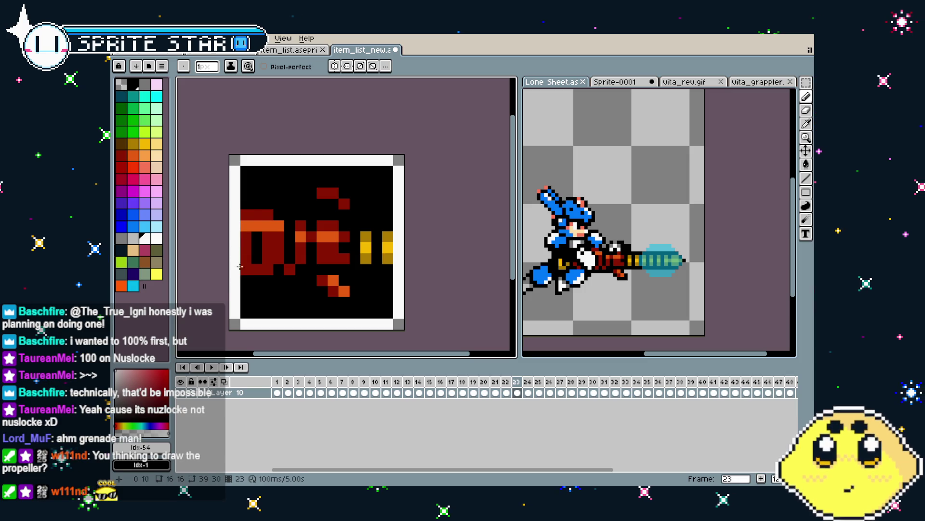
# Draw a three-pixel white row at top-left and a white diagonal into a horizontal line at right
pyautogui.scroll(1, 241, 209)
pyautogui.click(250, 176)
pyautogui.click(272, 176)
pyautogui.click(294, 179)
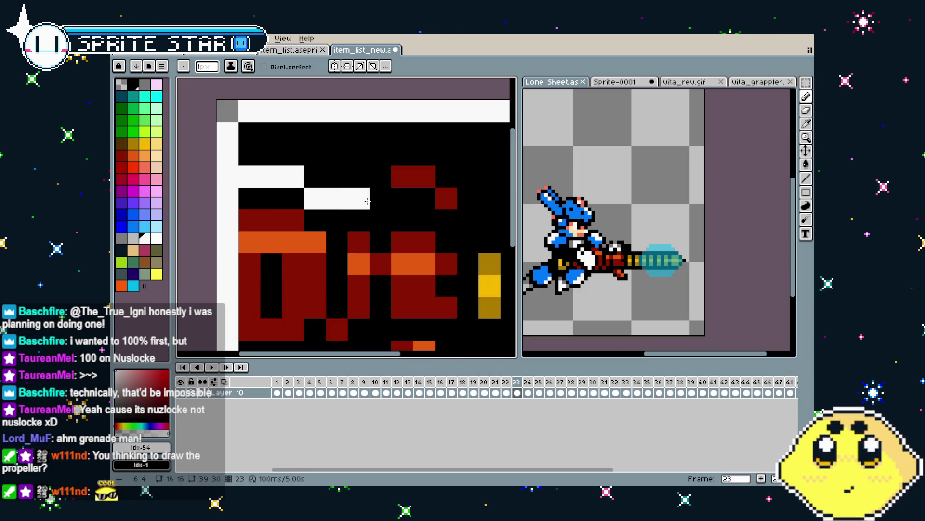
pyautogui.moveTo(381, 146); pyautogui.dragTo(359, 155)
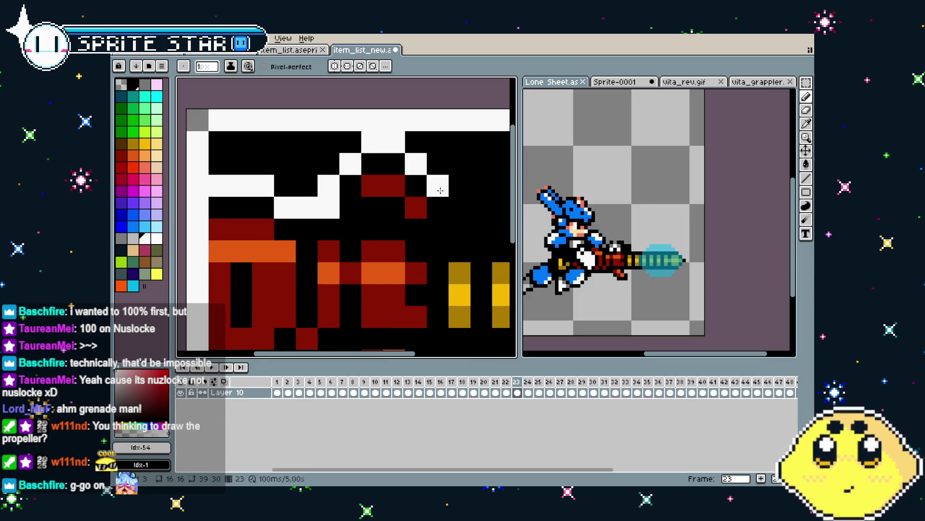
pyautogui.moveTo(436, 186); pyautogui.dragTo(333, 192)
pyautogui.click(356, 212)
pyautogui.click(369, 227)
pyautogui.moveTo(356, 236); pyautogui.dragTo(392, 233)
# Add a white diagonal running up-left along the lower edge, removing one stray pixel
pyautogui.scroll(-3, 388, 235)
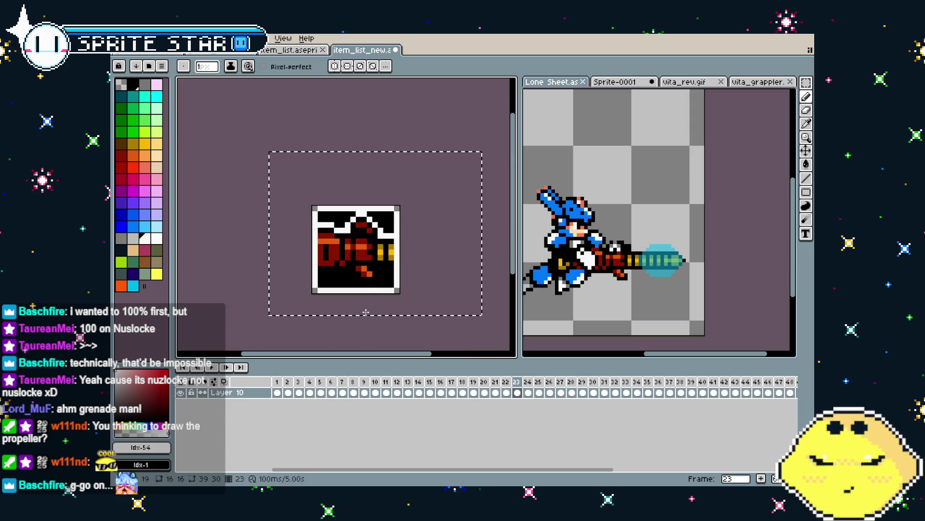
pyautogui.scroll(3, 436, 221)
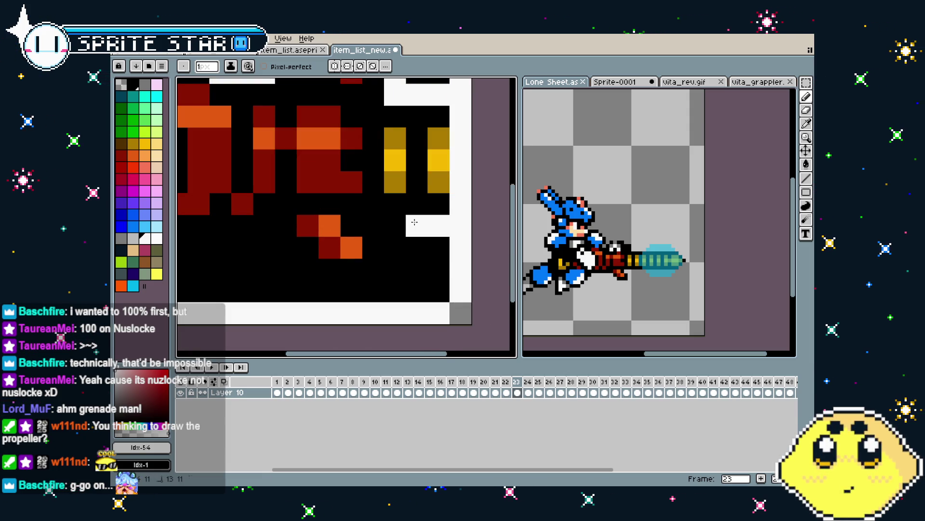
pyautogui.moveTo(384, 247)
pyautogui.mouseDown()
pyautogui.moveTo(377, 266)
pyautogui.moveTo(329, 292)
pyautogui.moveTo(307, 269)
pyautogui.mouseUp()
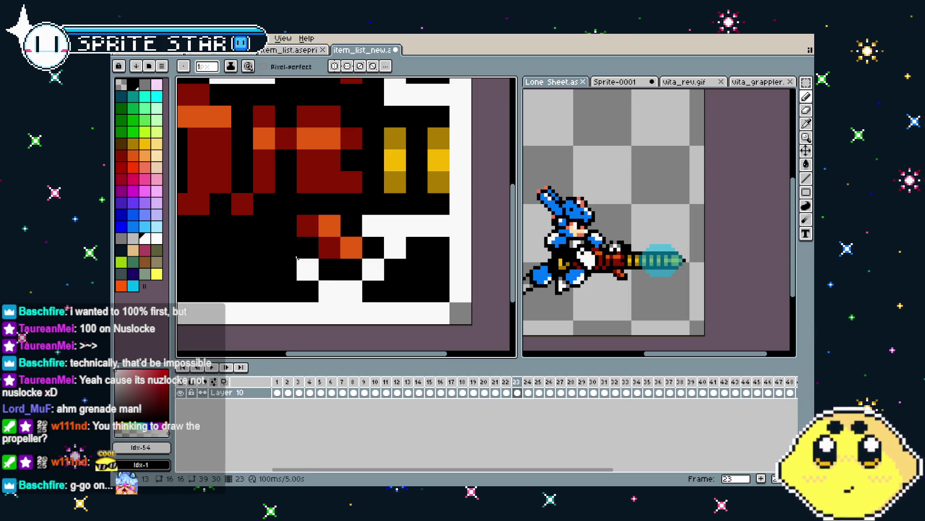
pyautogui.click(285, 247)
pyautogui.click(271, 231)
pyautogui.click(252, 239)
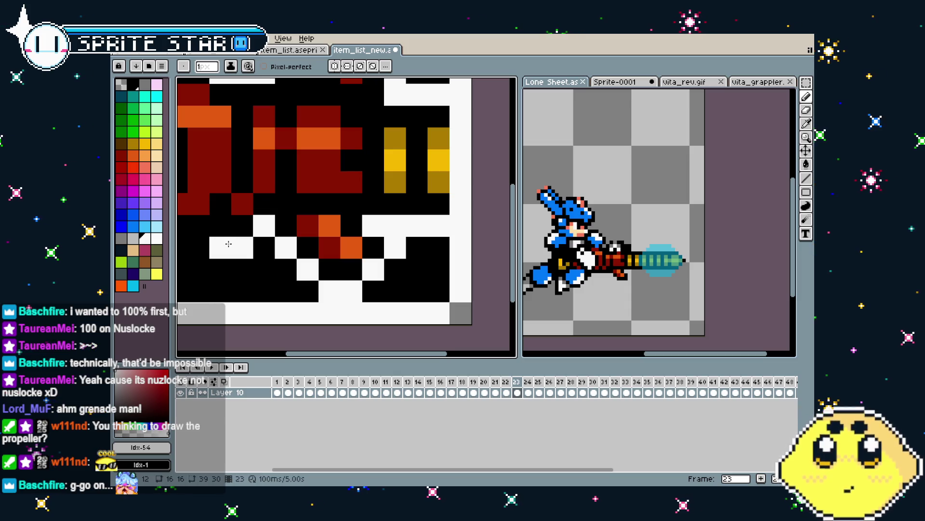
pyautogui.hotkey('ctrl', 'z')
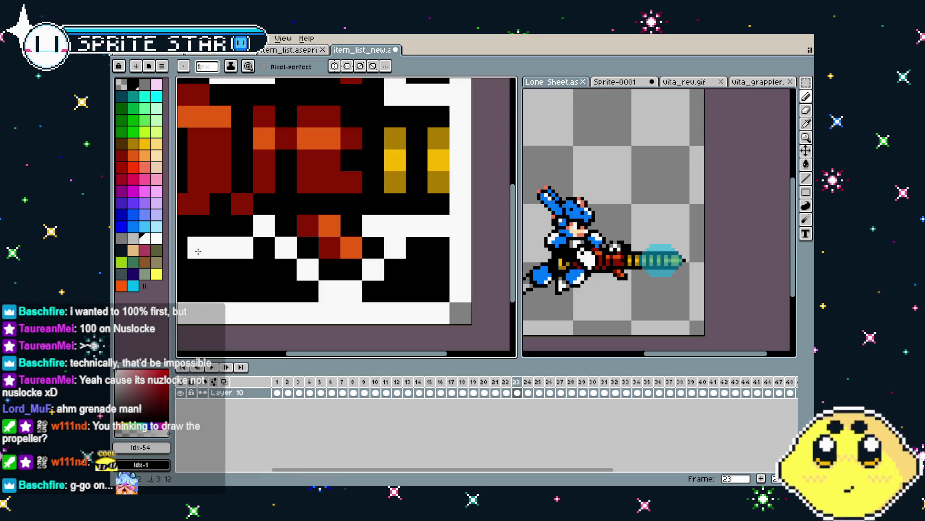
pyautogui.scroll(-4, 184, 252)
pyautogui.scroll(2, 241, 255)
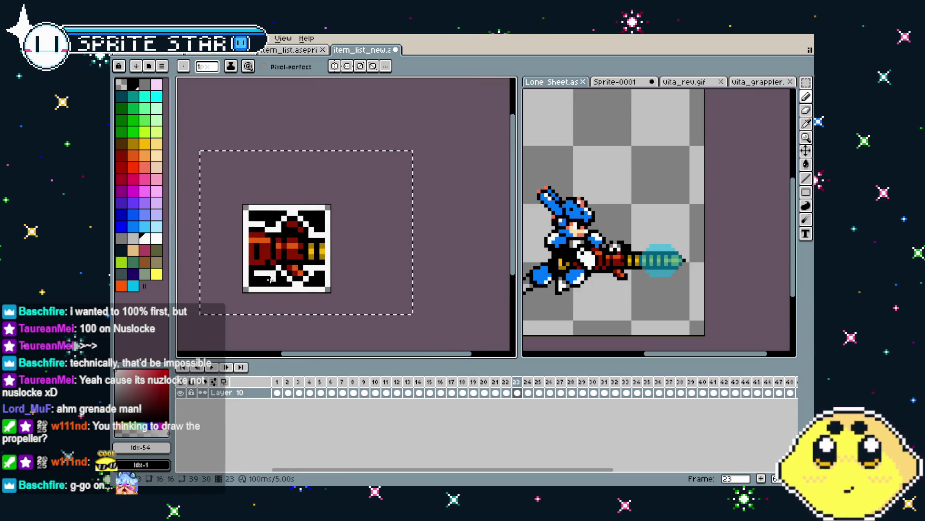
# Eyedrop a colour from the icon and recolour a few drill pixels red on frame 23
pyautogui.scroll(-2, 247, 267)
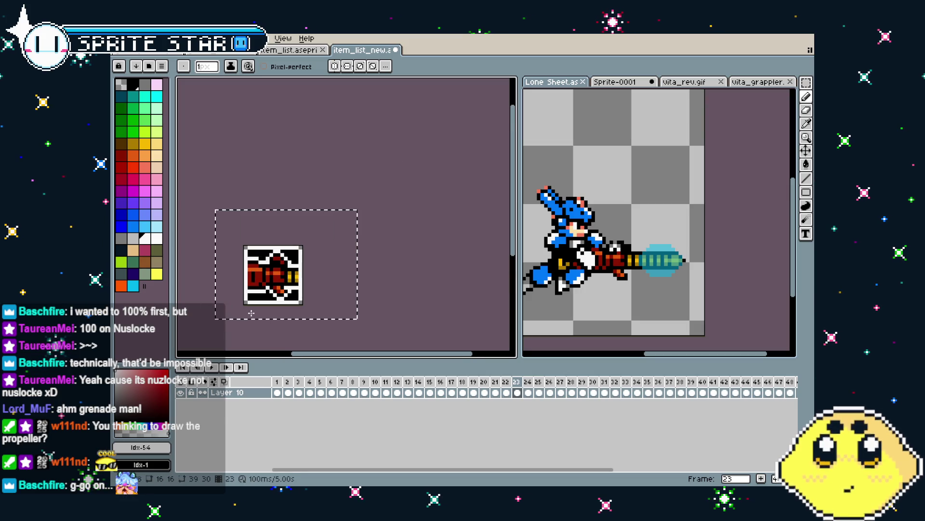
pyautogui.scroll(1, 304, 272)
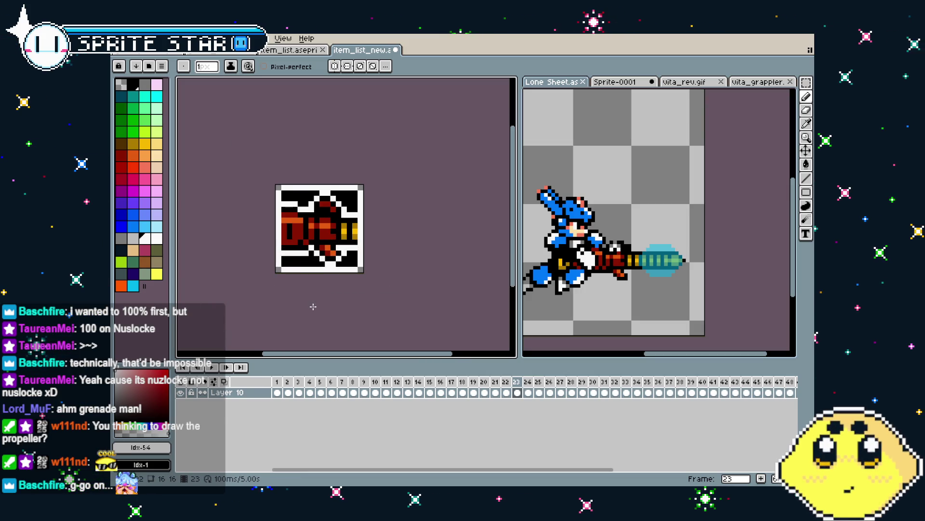
pyautogui.scroll(2, 288, 297)
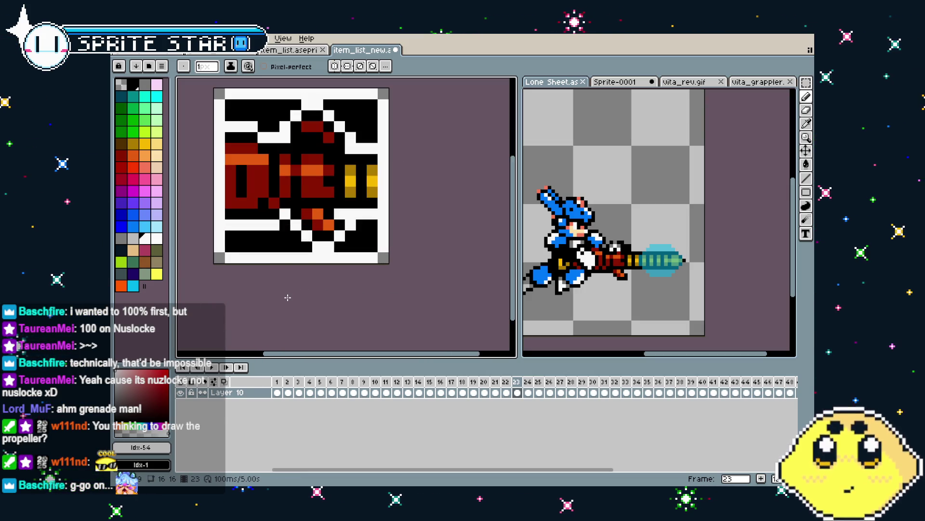
pyautogui.scroll(-1, 287, 298)
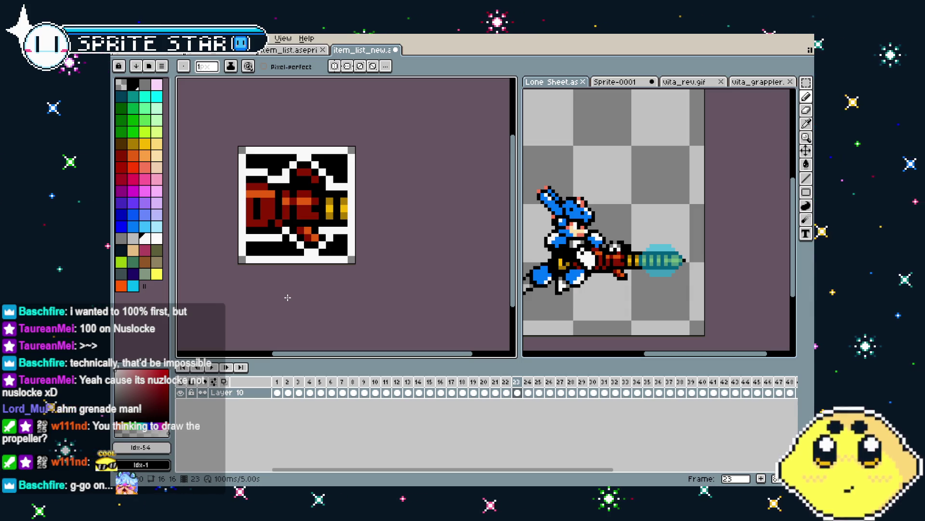
pyautogui.scroll(1, 291, 246)
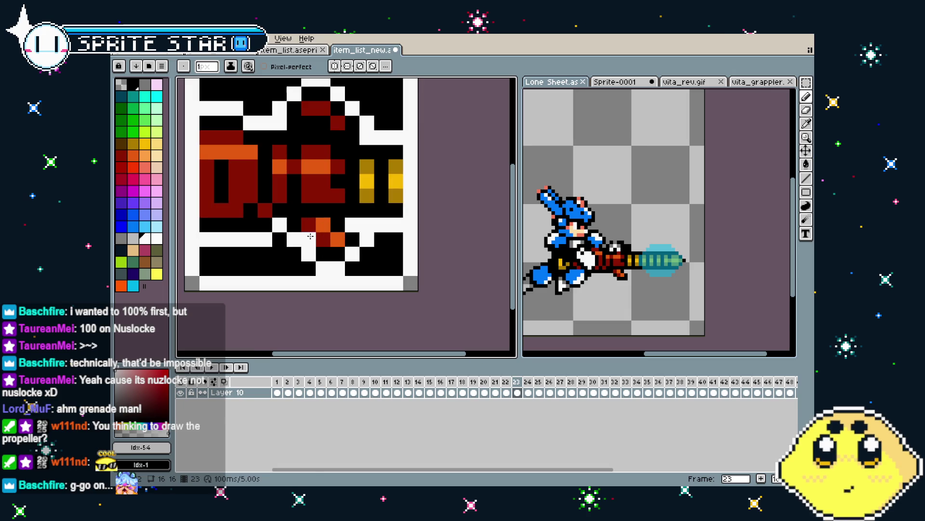
pyautogui.press('i')
pyautogui.press('b')
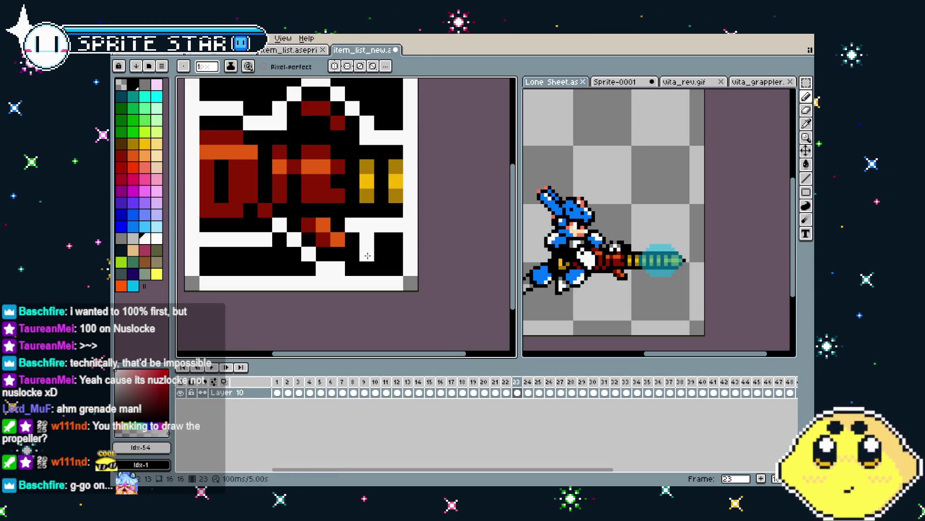
pyautogui.scroll(-4, 343, 315)
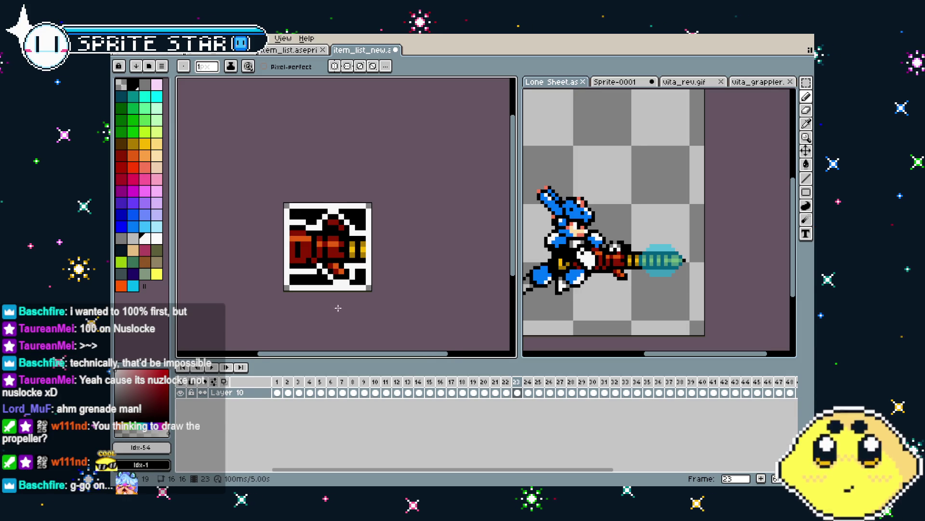
pyautogui.scroll(1, 326, 259)
pyautogui.keyDown('alt'); pyautogui.click(326, 259); pyautogui.keyUp('alt')
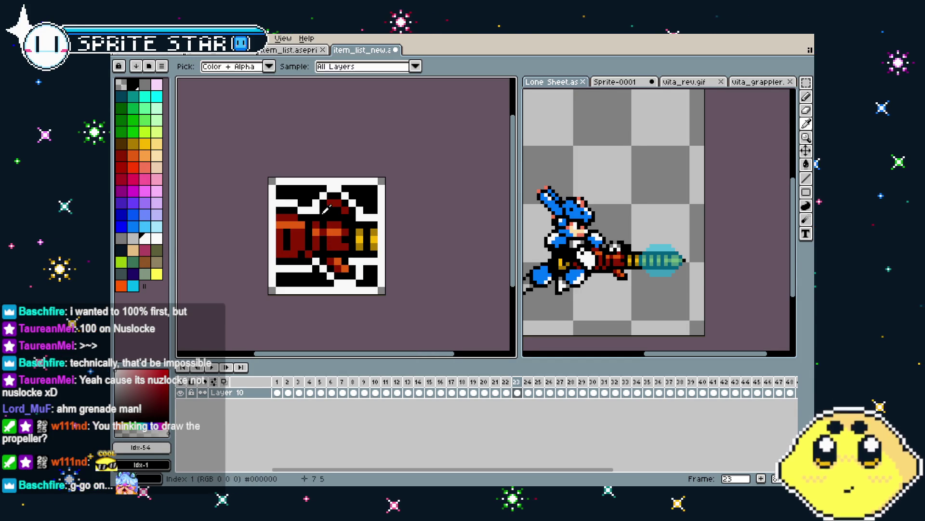
pyautogui.scroll(-3, 309, 292)
pyautogui.moveTo(309, 292)
pyautogui.mouseDown()
pyautogui.moveTo(320, 275)
pyautogui.moveTo(300, 250)
pyautogui.moveTo(316, 271)
pyautogui.mouseUp()
pyautogui.scroll(1, 321, 276)
pyautogui.scroll(1, 292, 253)
pyautogui.scroll(-1, 296, 256)
pyautogui.scroll(1, 318, 272)
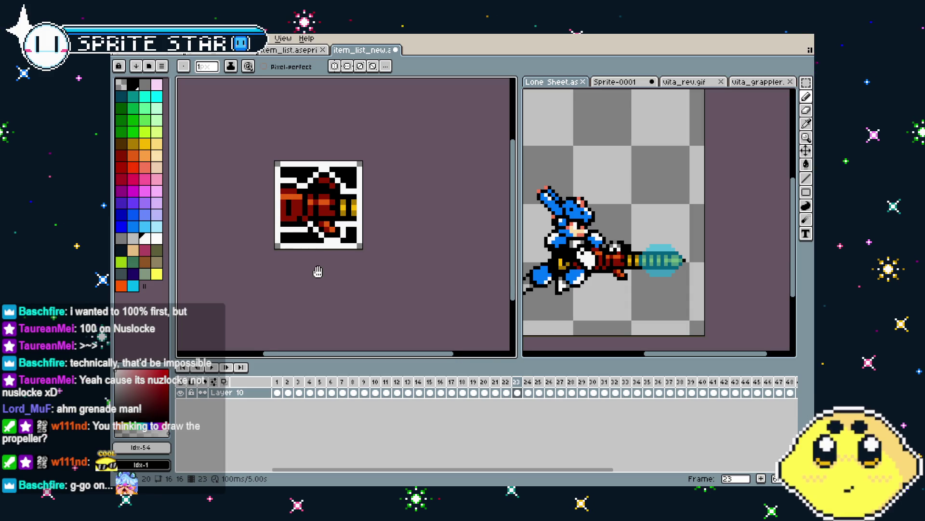
pyautogui.scroll(-1, 320, 290)
pyautogui.scroll(-1, 321, 290)
# Save item_list_new.aseprite and step over to the frame 24 icon
pyautogui.moveTo(322, 292); pyautogui.dragTo(312, 286)
pyautogui.hotkey('ctrl', 's')
pyautogui.press('Left')
pyautogui.press('Left')
pyautogui.press('Right')
pyautogui.press('Right')
pyautogui.press('Right')
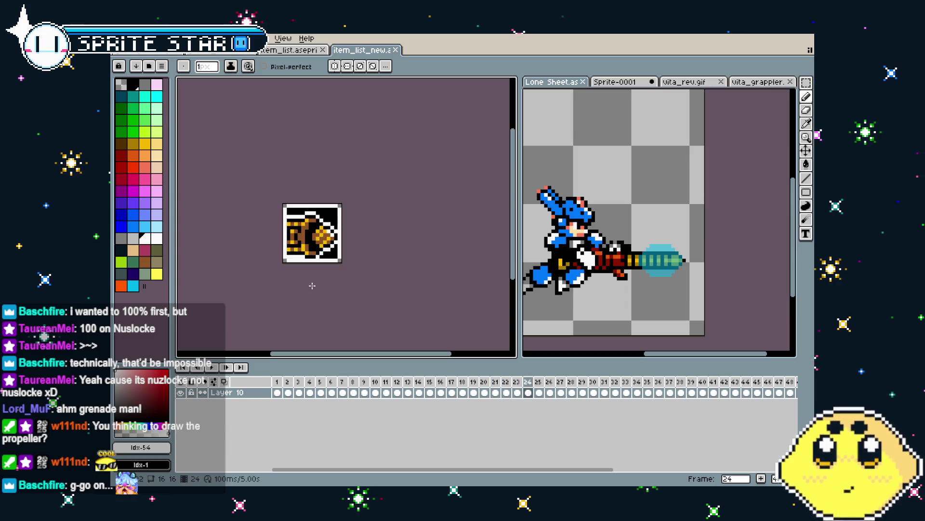
pyautogui.press('Right')
pyautogui.press('Right')
# Play through the icon animation and stop on the frame 50 orb icon
pyautogui.press('Return')
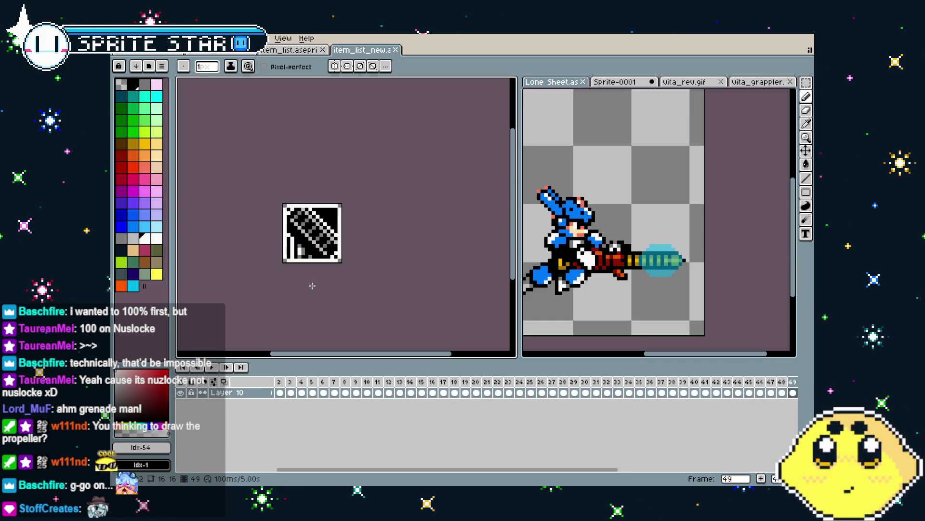
pyautogui.scroll(-1, 312, 285)
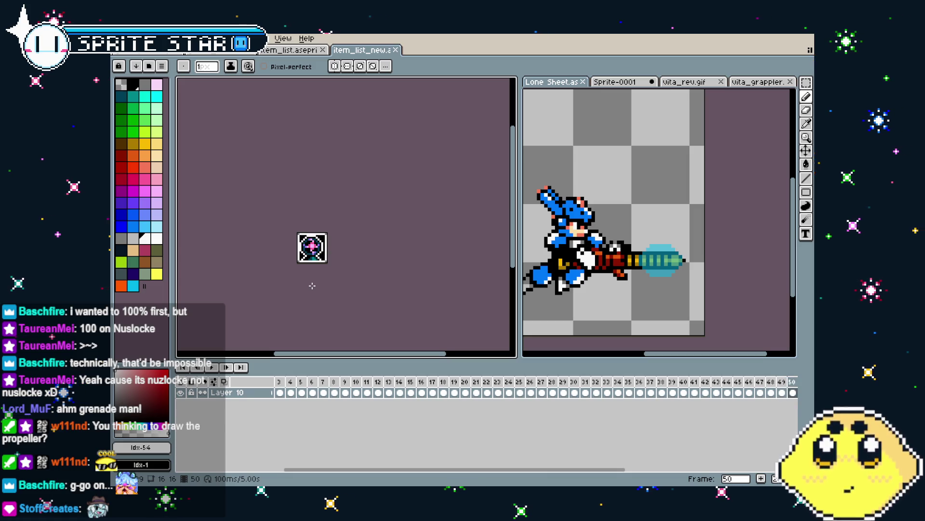
pyautogui.scroll(3, 298, 262)
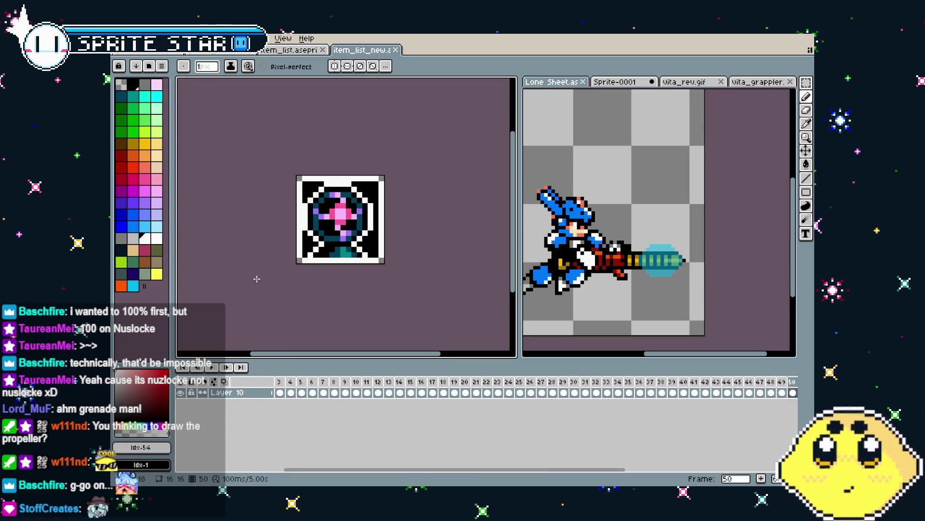
pyautogui.scroll(-1, 257, 279)
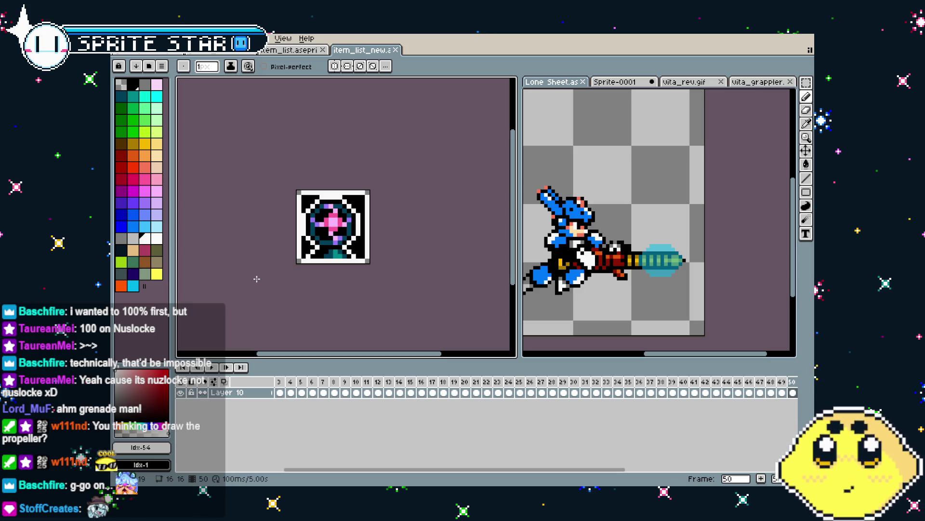
pyautogui.press(',')
pyautogui.press('.')
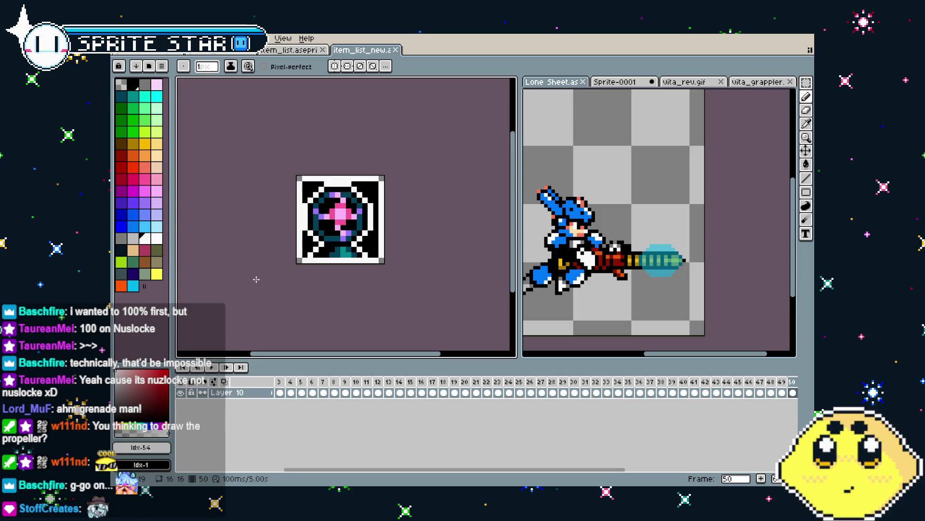
pyautogui.scroll(4, 256, 279)
# Step through every icon frame, wrapping around past the last, and settle on frame 2
pyautogui.press('.')
pyautogui.press('.')
pyautogui.press('.')
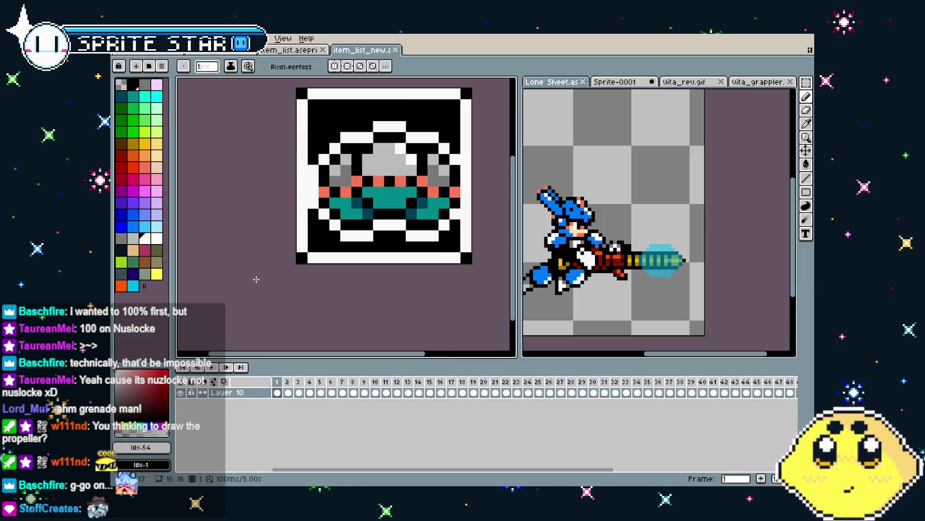
pyautogui.press('.')
pyautogui.press('.')
pyautogui.press('.')
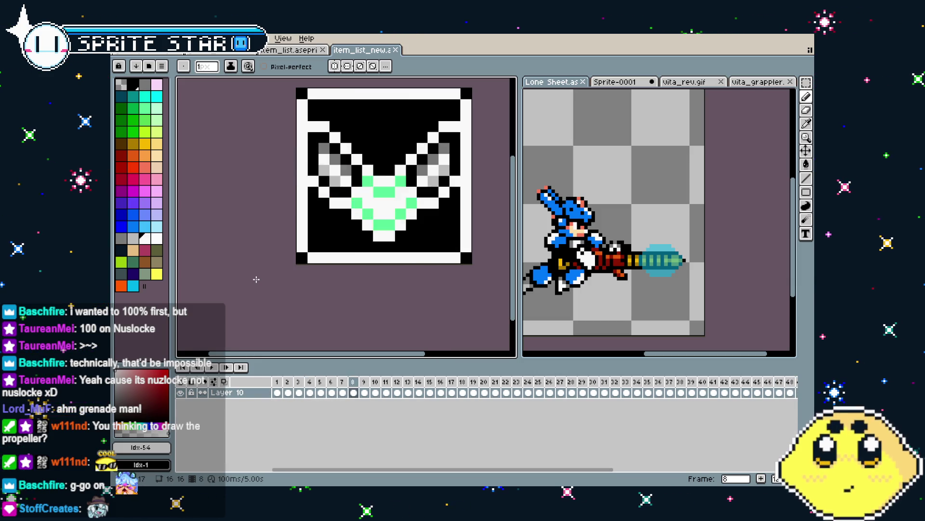
pyautogui.press('.')
pyautogui.press('.')
pyautogui.press('.')
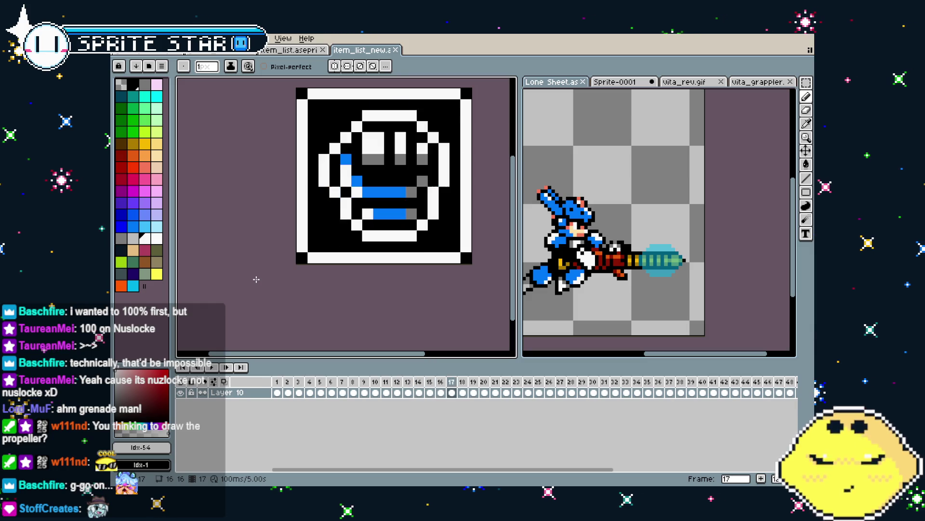
pyautogui.scroll(-2, 257, 279)
pyautogui.scroll(1, 257, 279)
pyautogui.press('.')
pyautogui.press('.')
pyautogui.press('.')
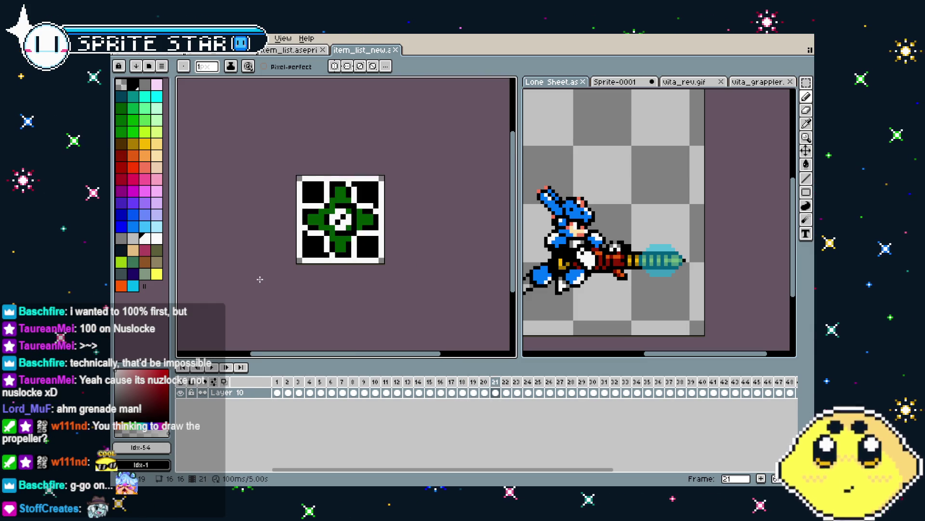
pyautogui.press('.')
pyautogui.press('.')
pyautogui.press('.')
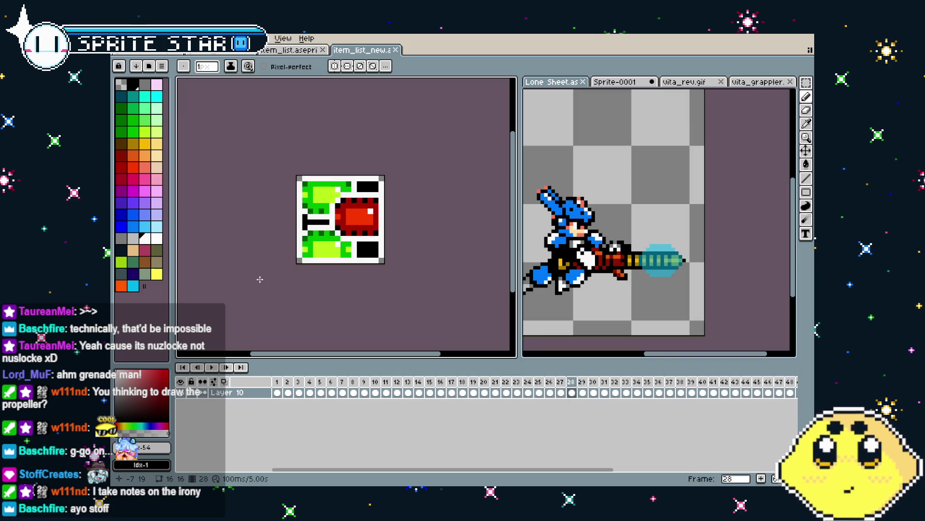
pyautogui.press('.')
pyautogui.press('.')
pyautogui.press('.')
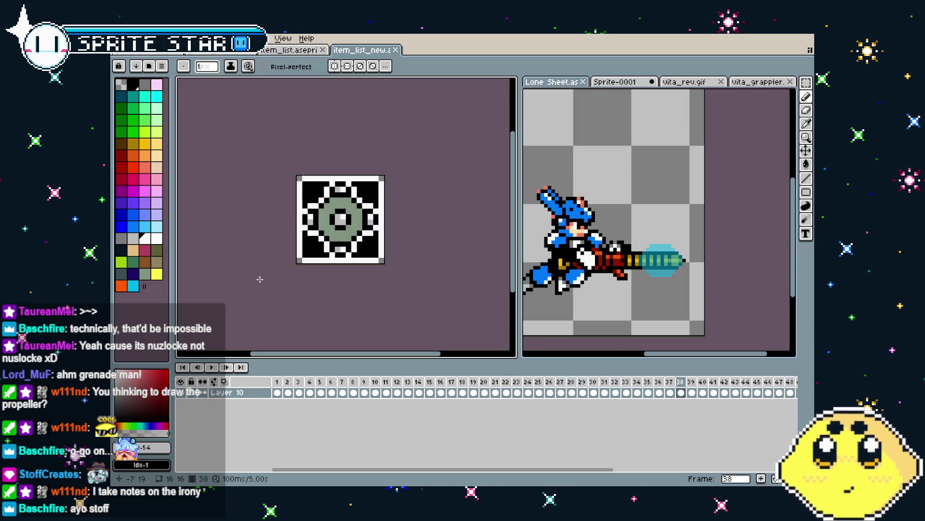
pyautogui.press('.')
pyautogui.press('.')
pyautogui.press('.')
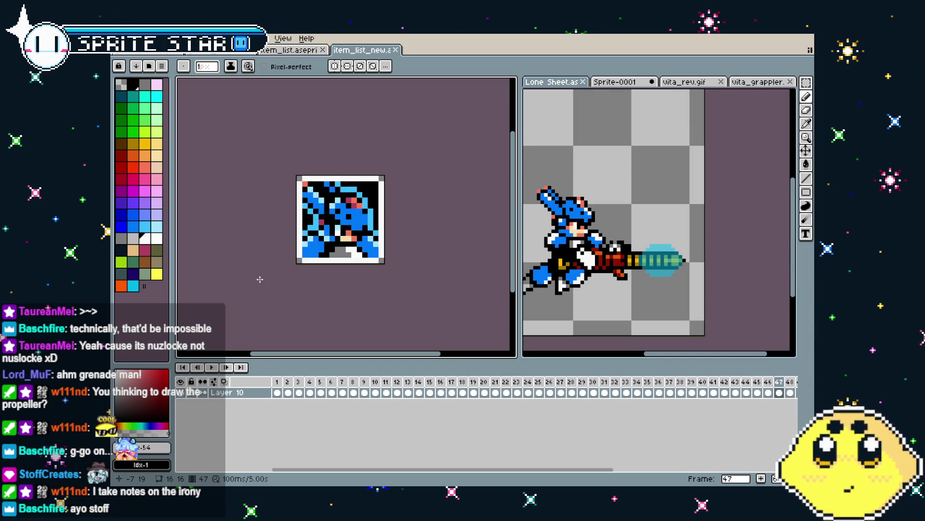
pyautogui.press('.')
pyautogui.press(',')
pyautogui.press(',')
pyautogui.moveTo(302, 264); pyautogui.dragTo(280, 261)
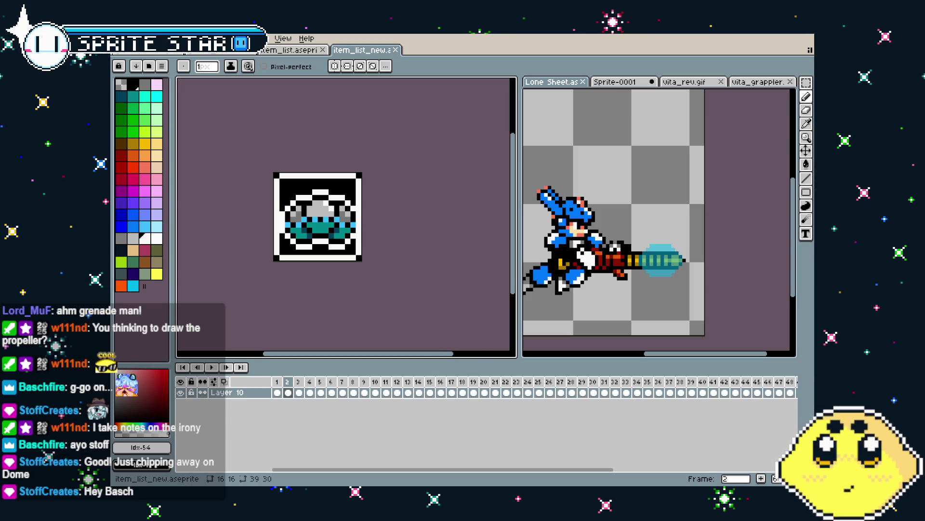
pyautogui.hotkey('alt', 'f')
# Export all frames as item_list_new.gif, overwriting the old file, with looping on
pyautogui.moveTo(164, 128)
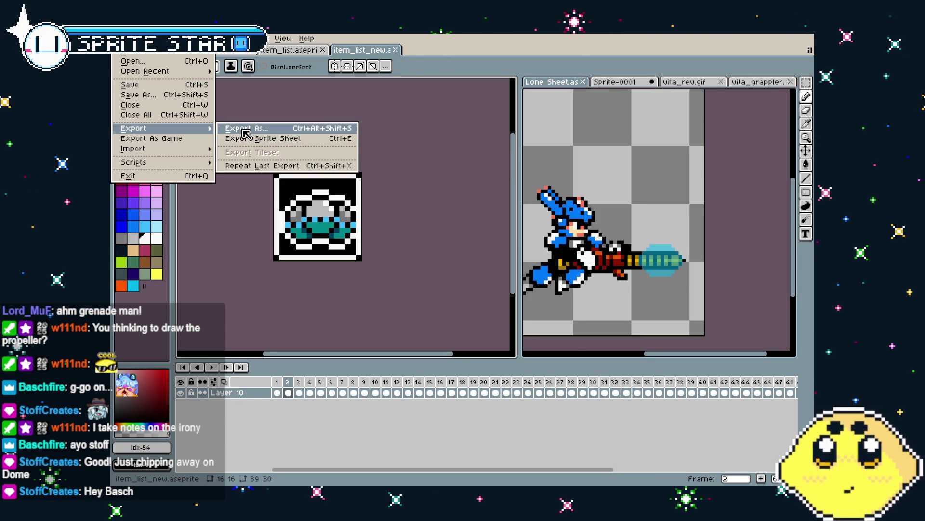
pyautogui.click(241, 129)
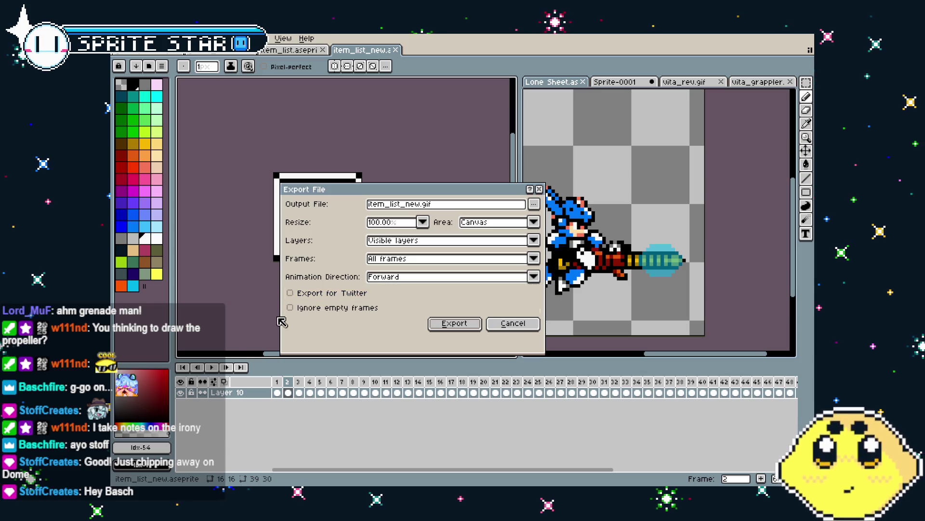
pyautogui.click(447, 328)
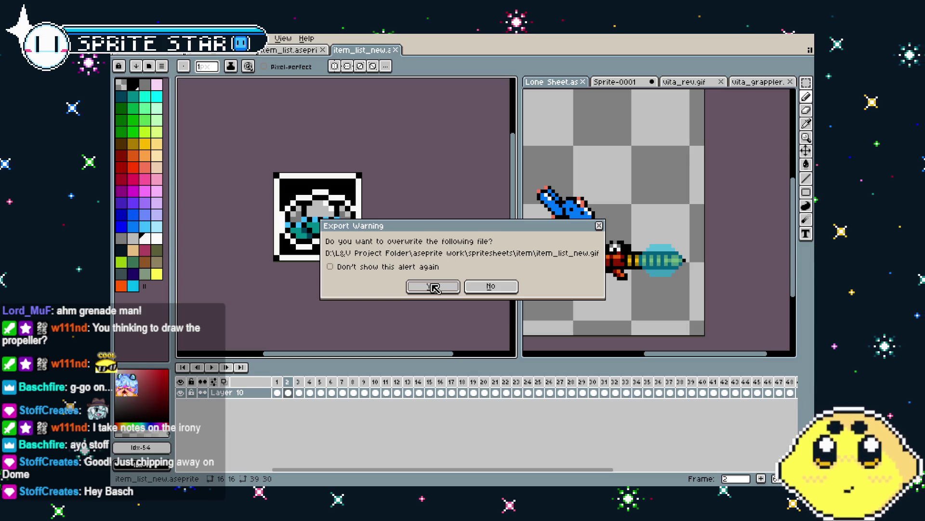
pyautogui.click(434, 288)
pyautogui.click(449, 307)
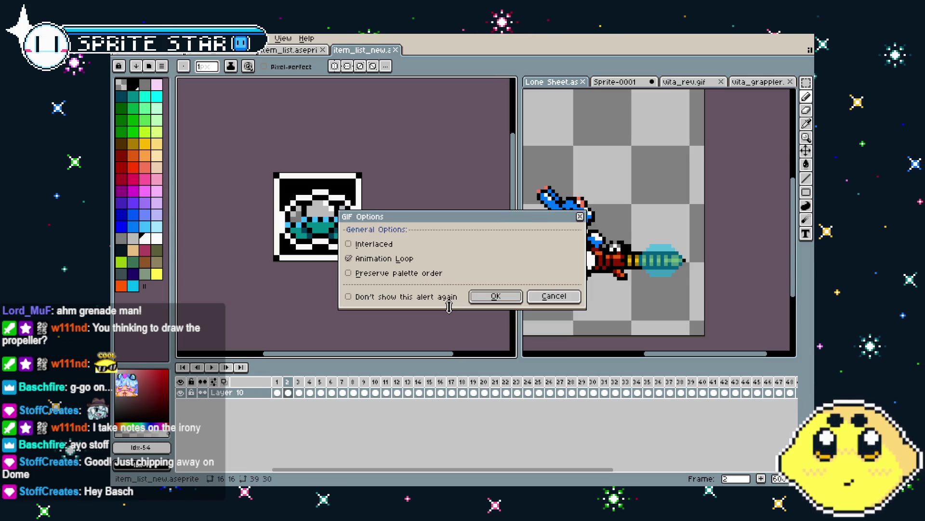
pyautogui.click(482, 298)
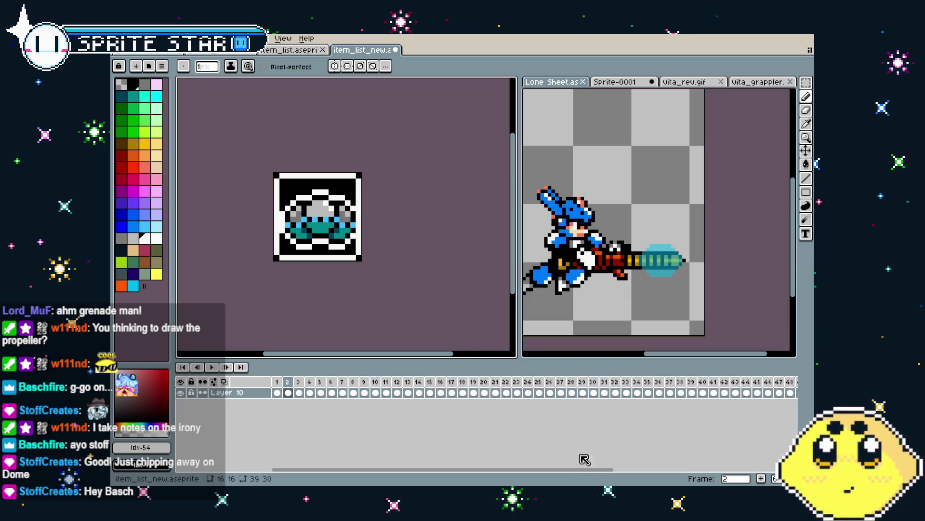
# Adjust the zoom and pan on the frame 2 icon, then undo two recent edits
pyautogui.press('+')
pyautogui.press('-')
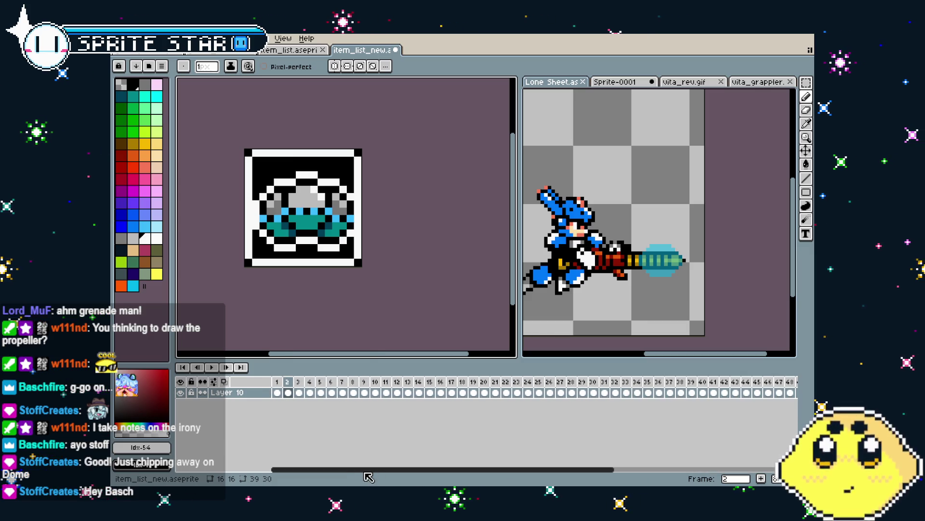
pyautogui.moveTo(382, 470)
pyautogui.mouseDown()
pyautogui.moveTo(495, 470)
pyautogui.moveTo(347, 470)
pyautogui.mouseUp()
pyautogui.moveTo(242, 166); pyautogui.dragTo(270, 170)
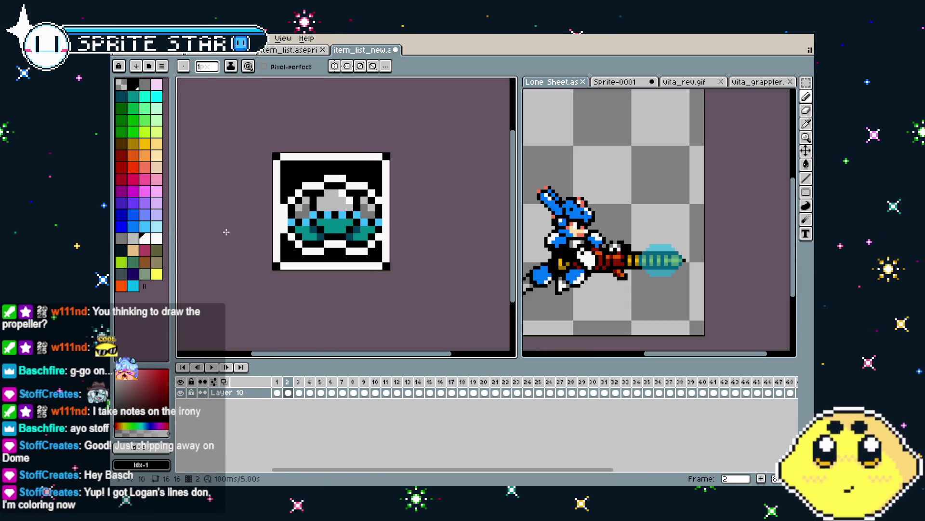
pyautogui.hotkey('ctrl', 'z')
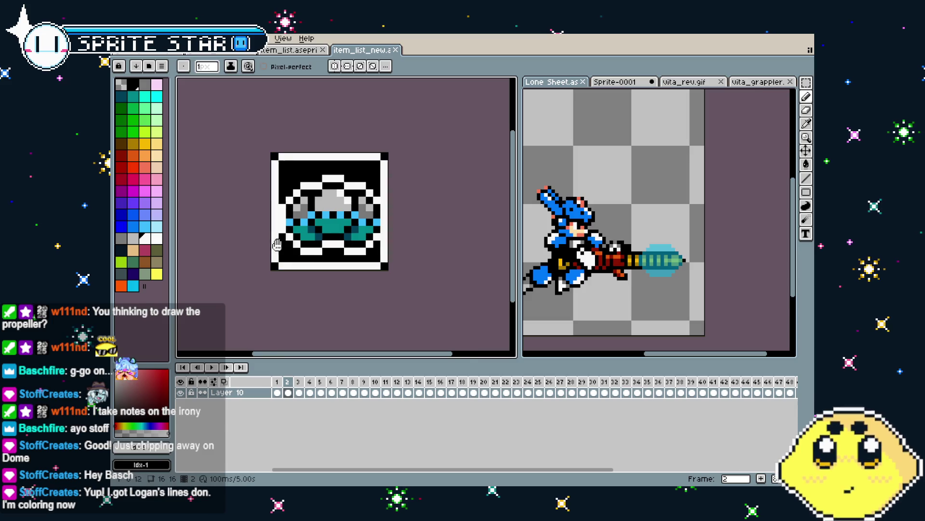
pyautogui.hotkey('ctrl', 'z')
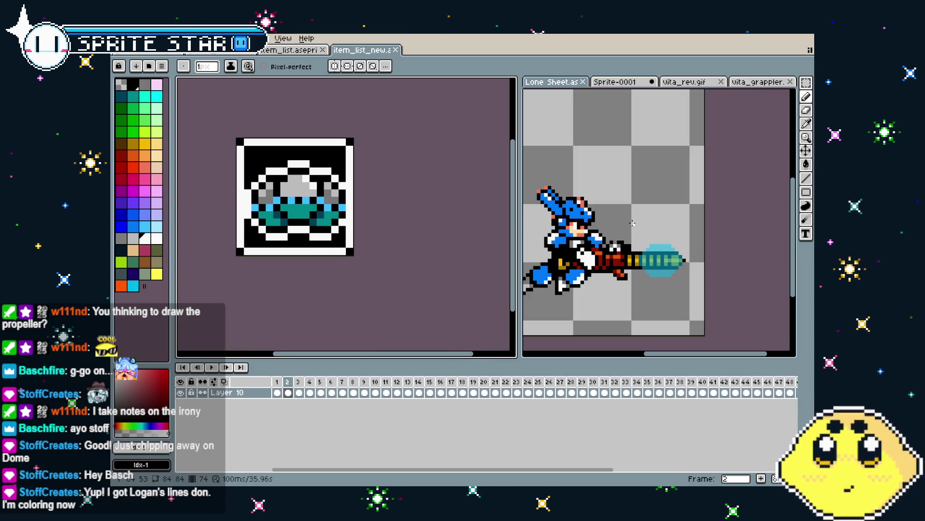
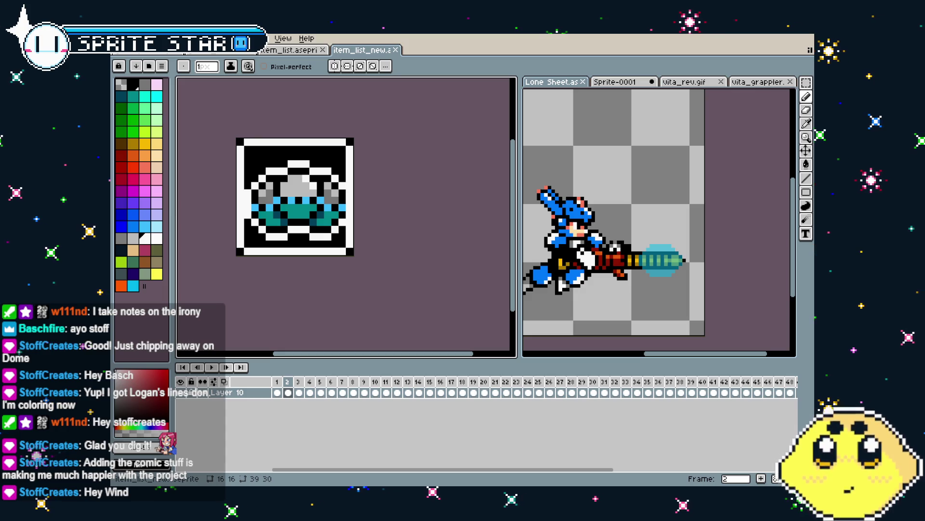
# Close Sprite-0001 without saving, plus the Lone Sheet.ase and vita_rev.gif reference sprites
pyautogui.scroll(-2, 586, 287)
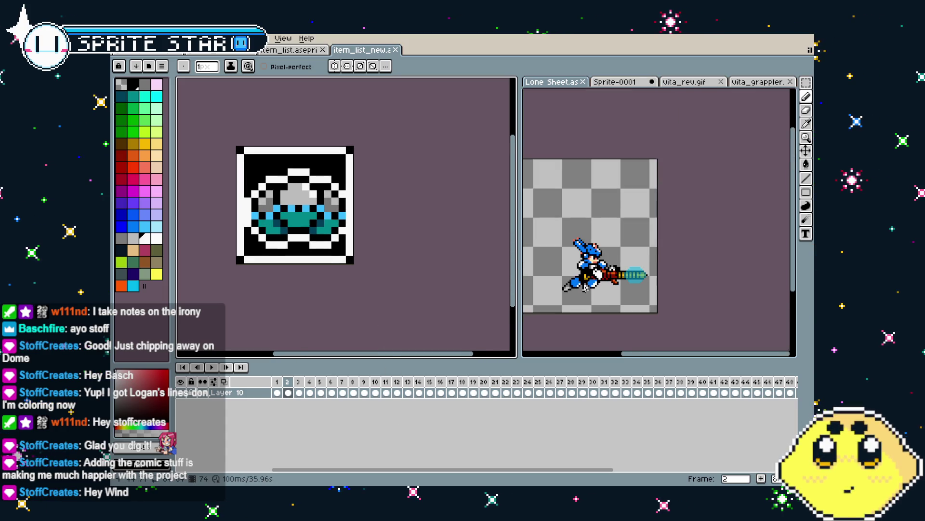
pyautogui.click(627, 82)
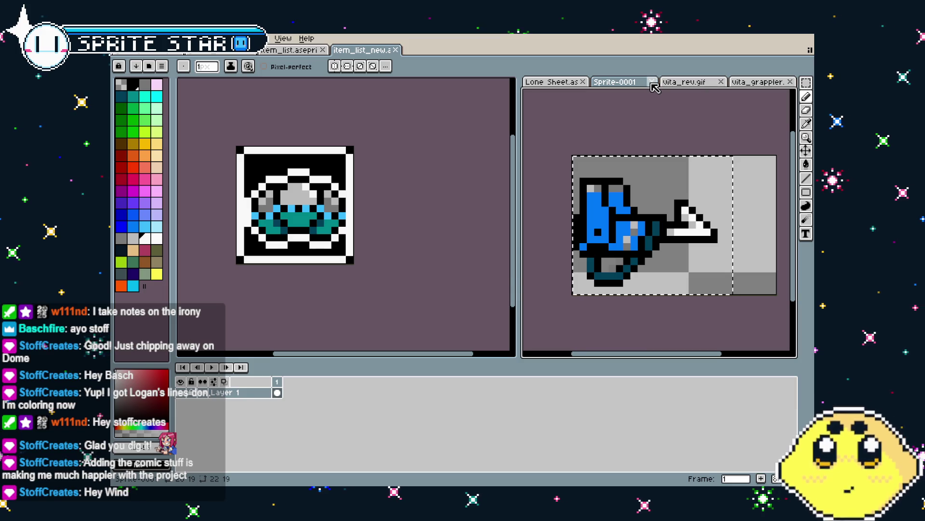
pyautogui.click(653, 81)
pyautogui.click(464, 284)
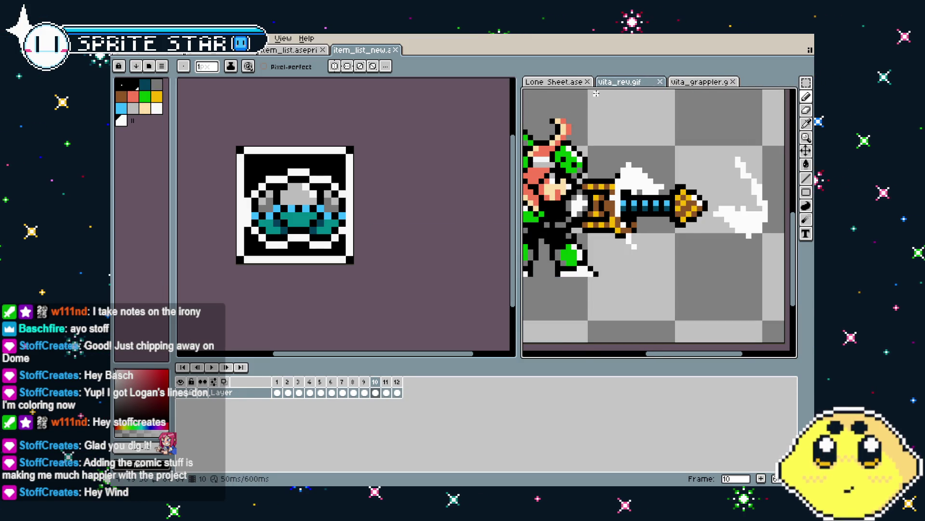
pyautogui.click(588, 82)
pyautogui.click(589, 82)
pyautogui.click(589, 82)
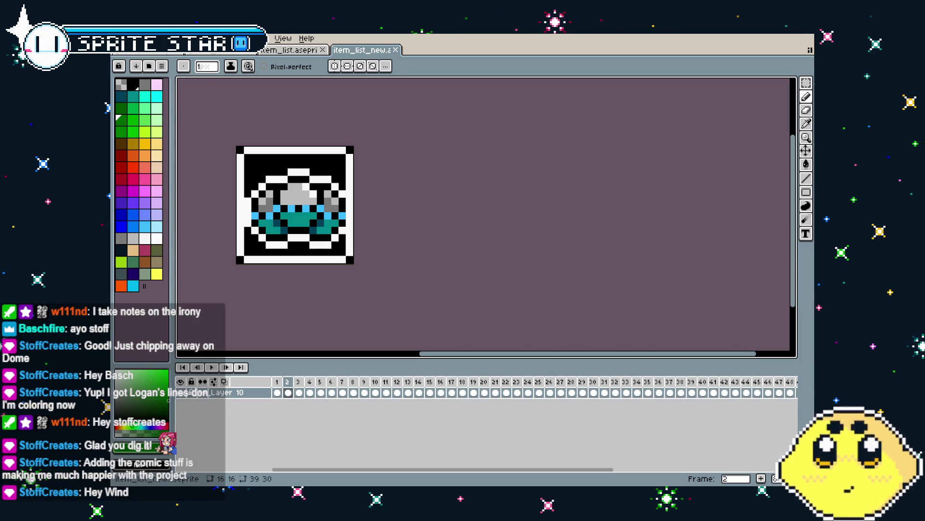
pyautogui.hotkey('alt', 'Tab')
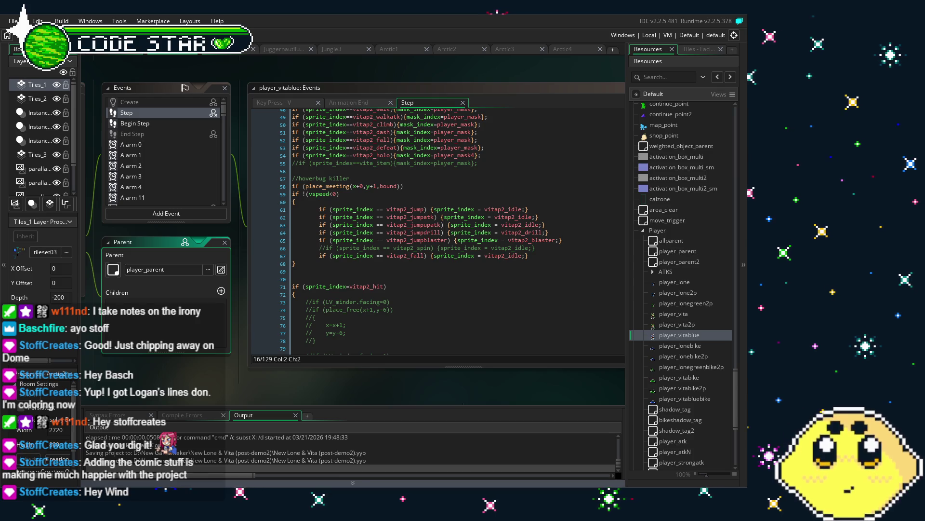
# Collapse the Weapons and Effects and Item sprite folders in the Resources tree
pyautogui.scroll(2, 688, 218)
pyautogui.scroll(-10, 688, 219)
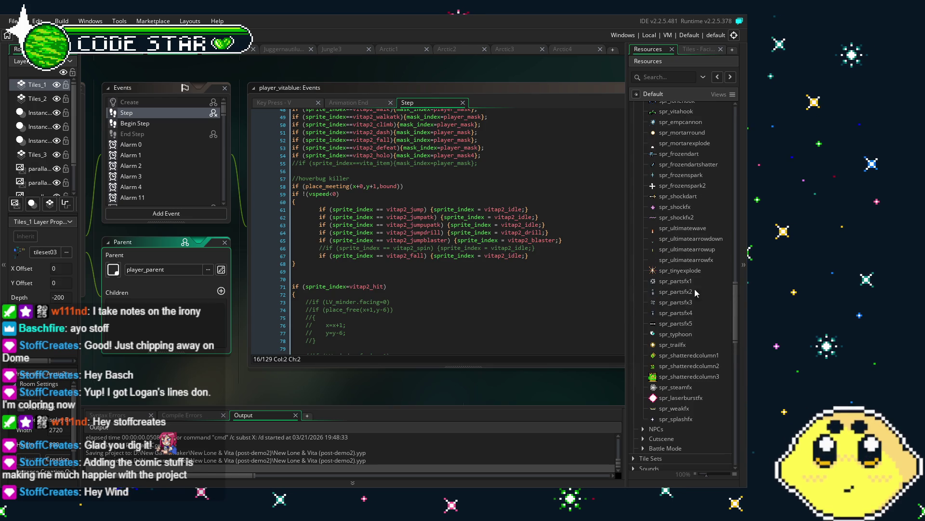
pyautogui.moveTo(736, 339); pyautogui.dragTo(738, 144)
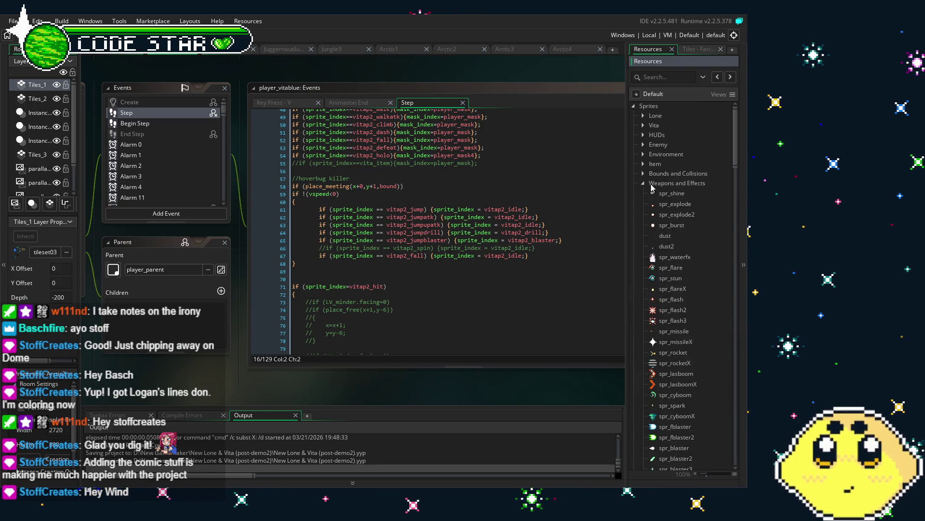
pyautogui.click(643, 183)
pyautogui.click(646, 168)
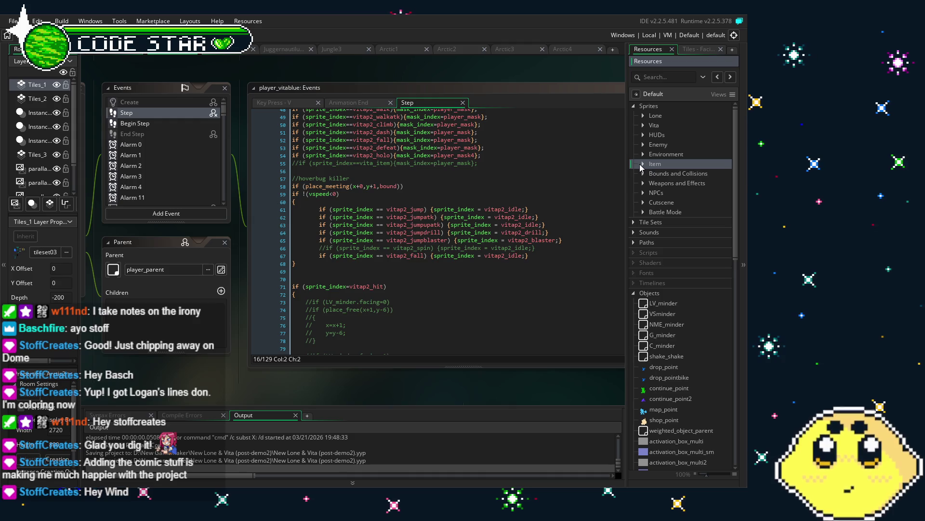
pyautogui.click(642, 165)
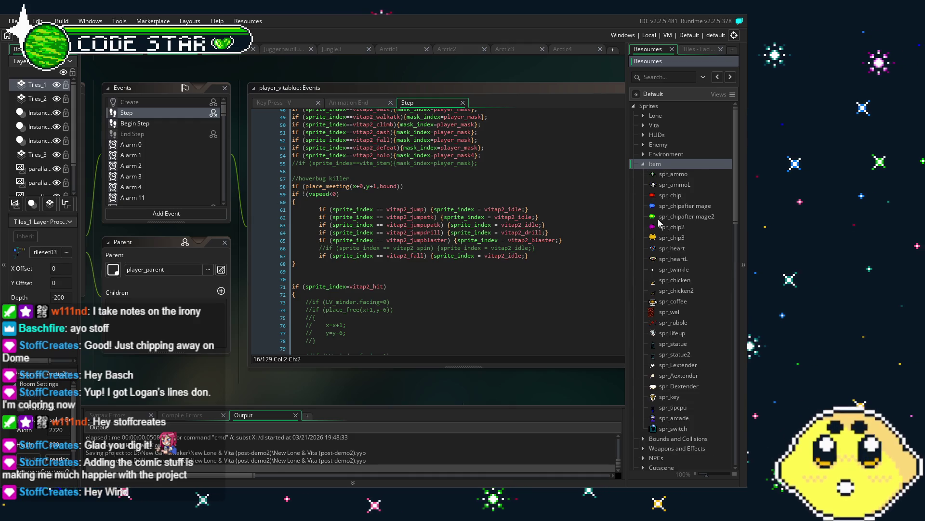
pyautogui.click(642, 166)
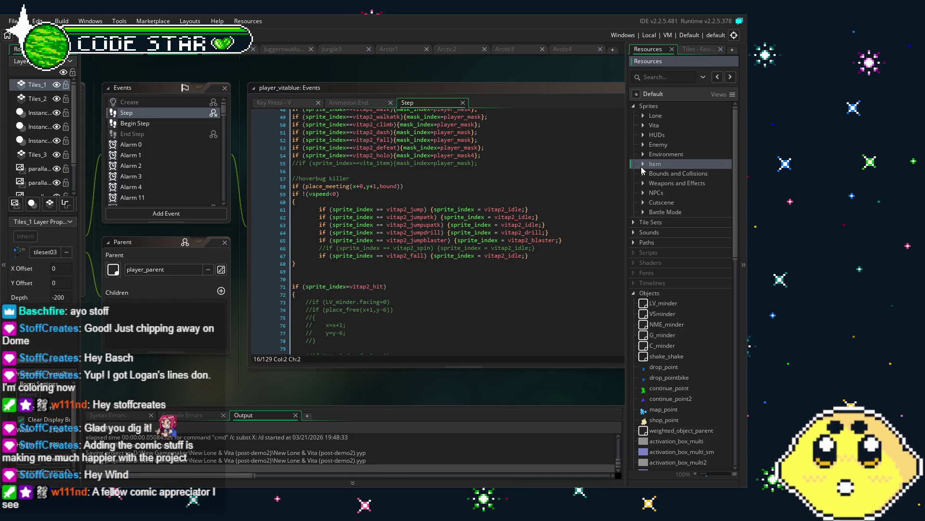
# Expand the HUDs sprite folder and peek into its bars subfolder
pyautogui.click(645, 138)
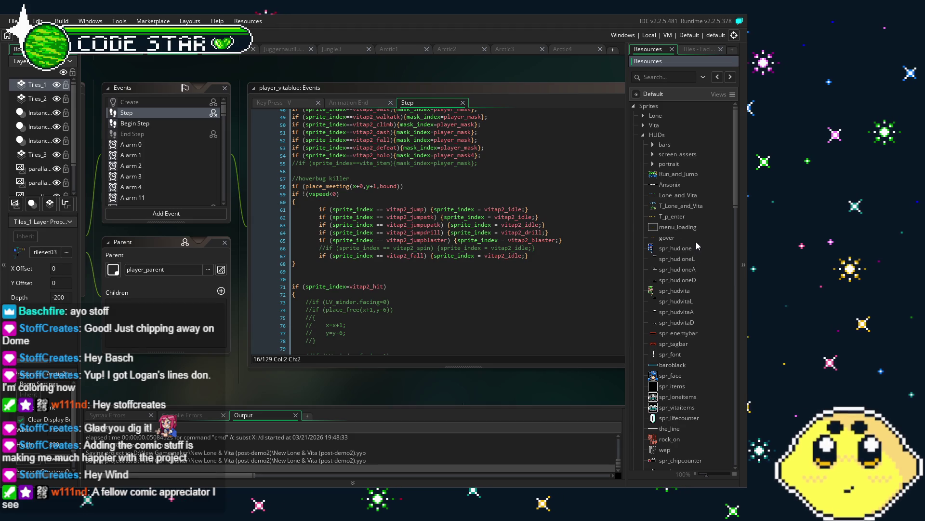
pyautogui.scroll(-3, 696, 243)
pyautogui.scroll(-7, 697, 242)
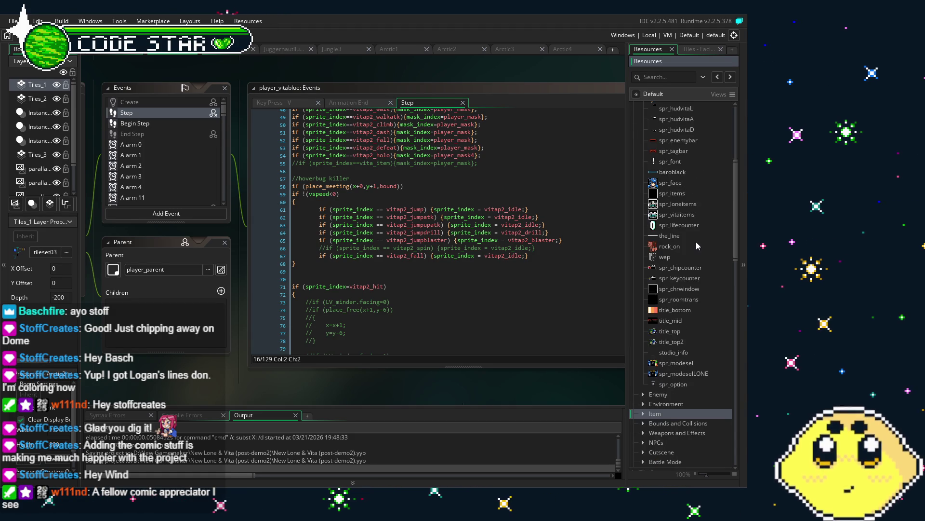
pyautogui.scroll(5, 696, 243)
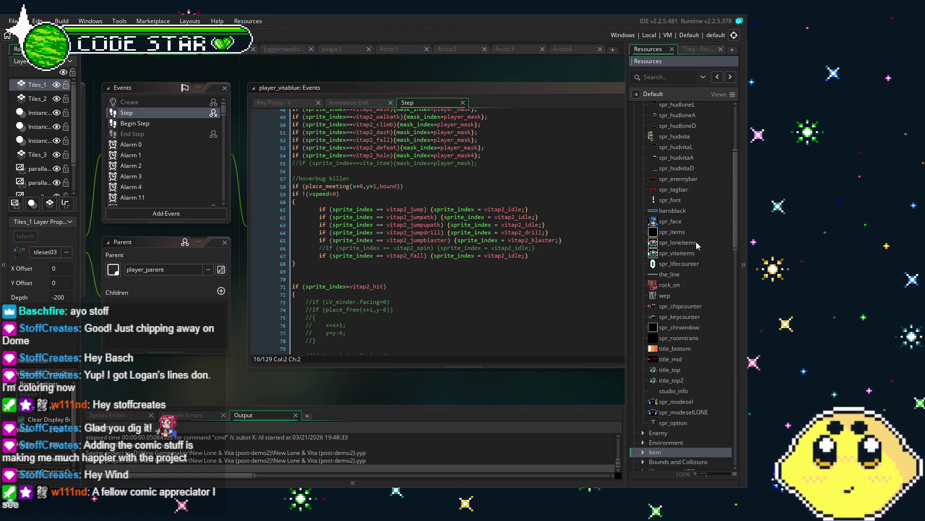
pyautogui.scroll(5, 696, 246)
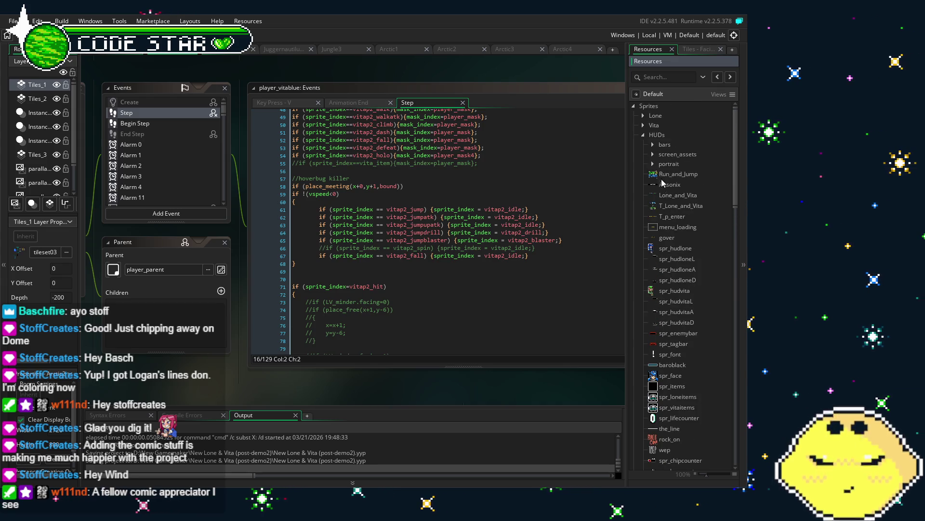
pyautogui.click(652, 145)
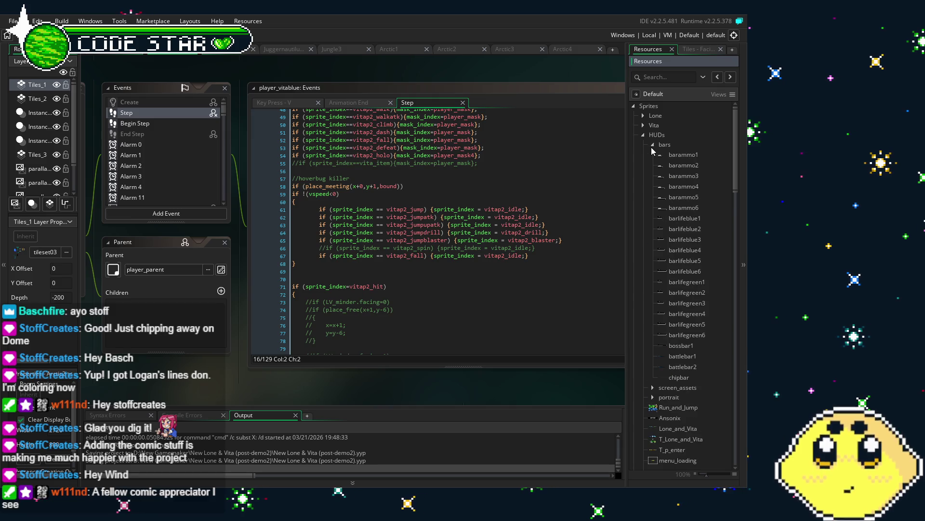
pyautogui.click(652, 144)
# Browse the screen_assets folder, collapse it, and open the spr_items sprite
pyautogui.click(652, 154)
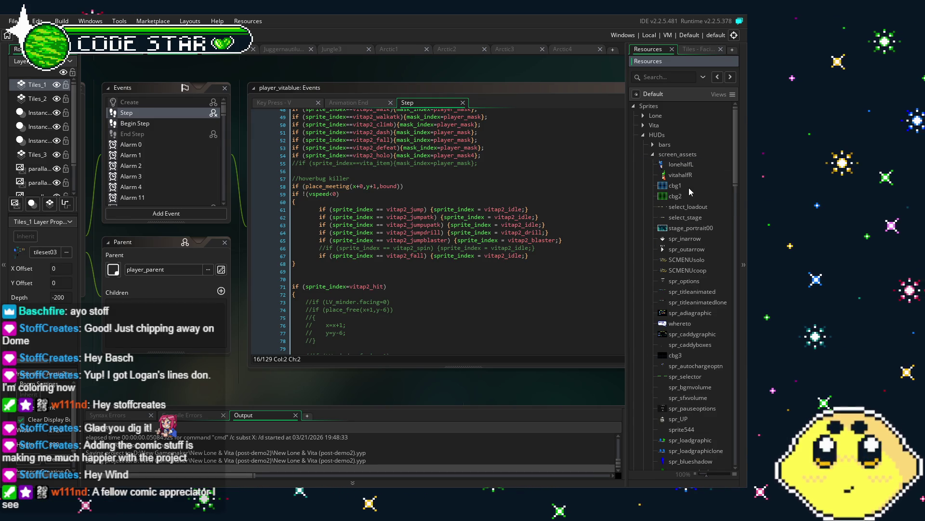
pyautogui.scroll(-3, 690, 188)
pyautogui.scroll(-2, 691, 191)
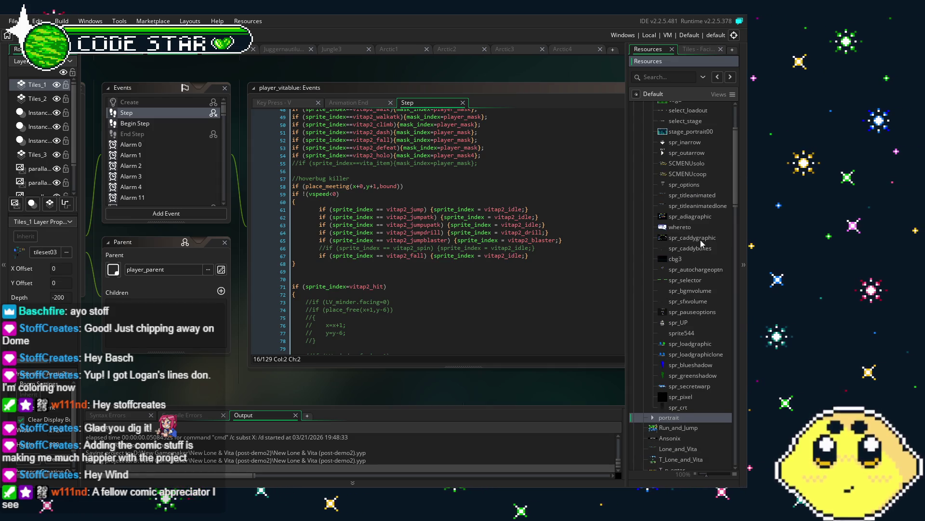
pyautogui.scroll(3, 703, 247)
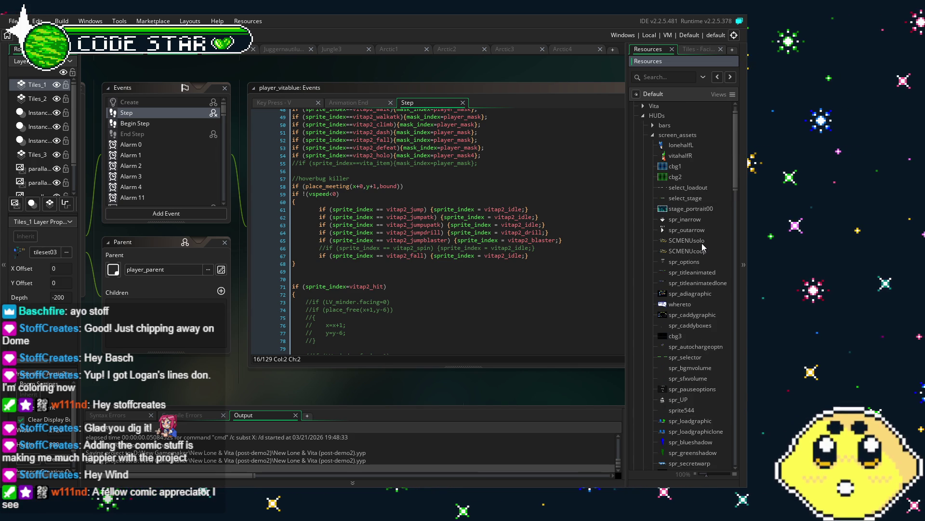
pyautogui.scroll(-2, 702, 243)
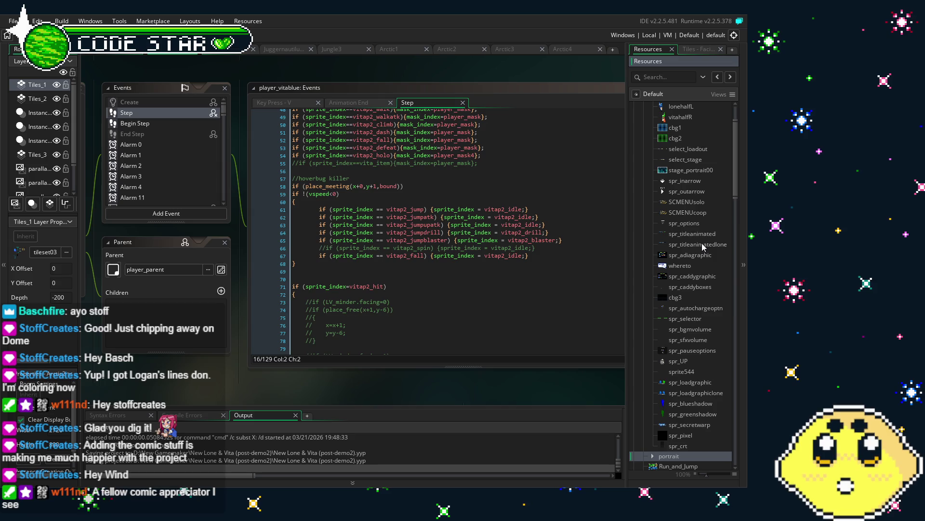
pyautogui.scroll(2, 702, 247)
pyautogui.click(653, 154)
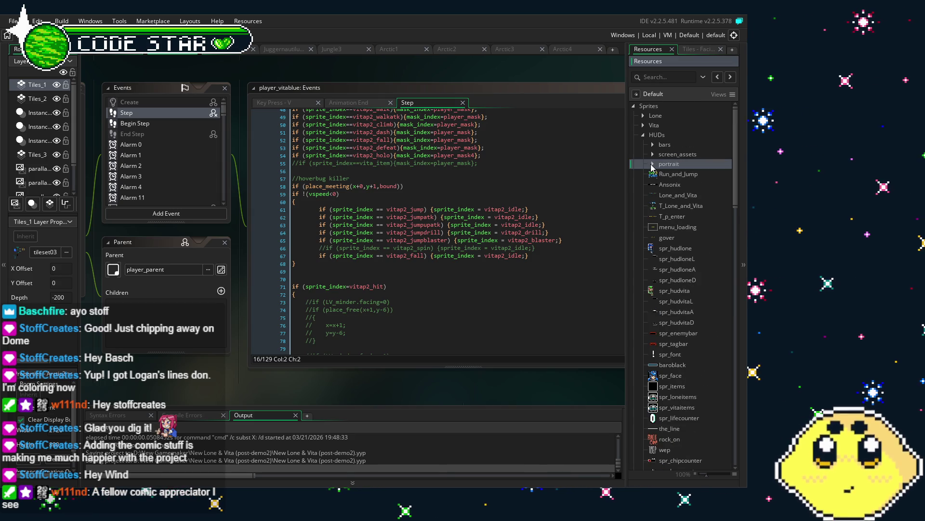
pyautogui.doubleClick(678, 389)
# Scroll the spr_items frame strip to the end and view its last frame
pyautogui.click(297, 151)
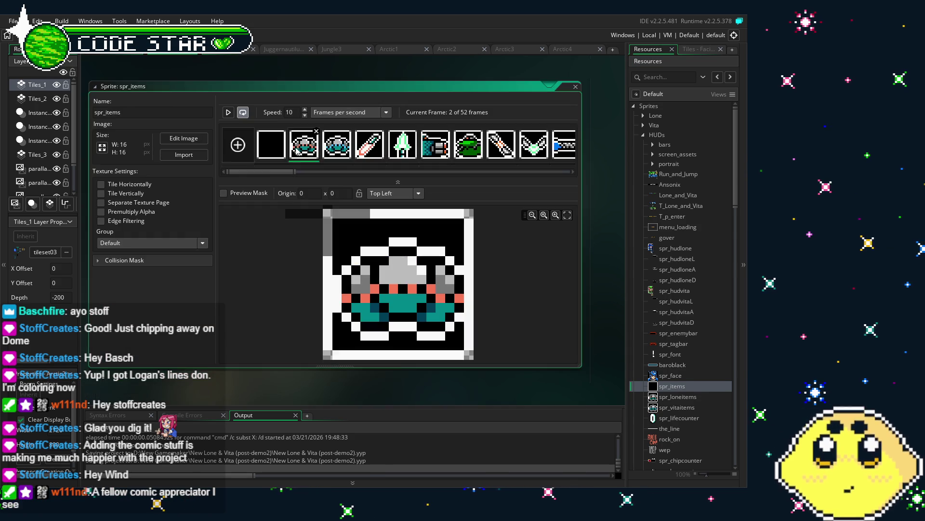
pyautogui.moveTo(273, 170); pyautogui.dragTo(560, 179)
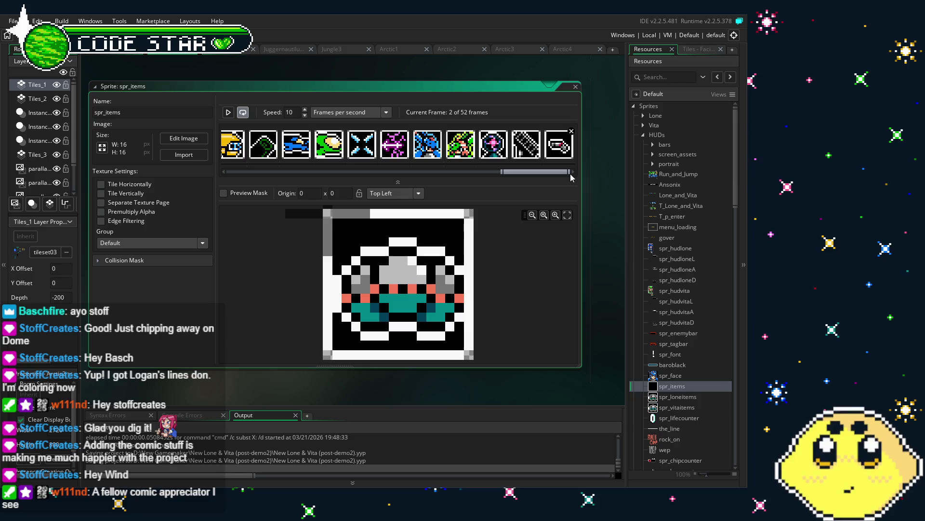
pyautogui.click(561, 150)
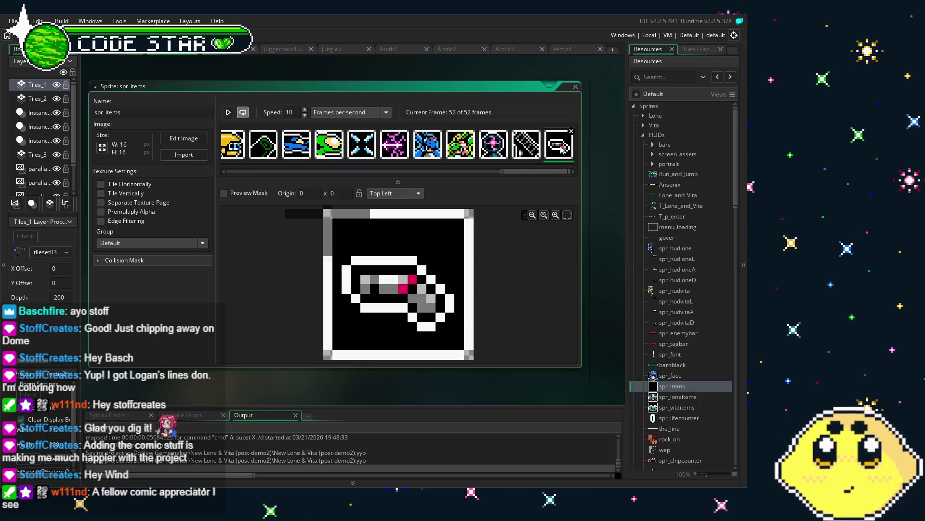
pyautogui.moveTo(526, 171)
pyautogui.mouseDown()
pyautogui.moveTo(490, 172)
pyautogui.moveTo(550, 175)
pyautogui.mouseUp()
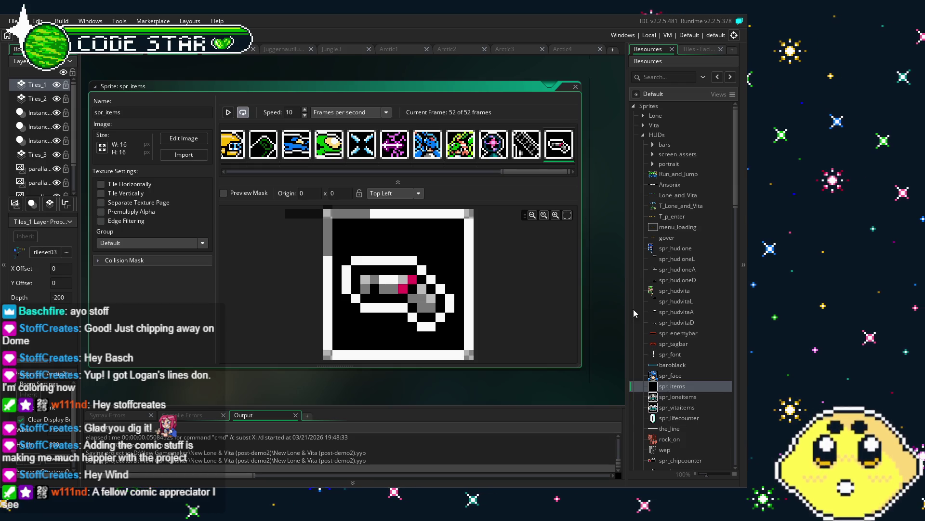
# Compare with spr_loneitems, then reopen spr_items and open its last frame for pixel editing
pyautogui.doubleClick(695, 395)
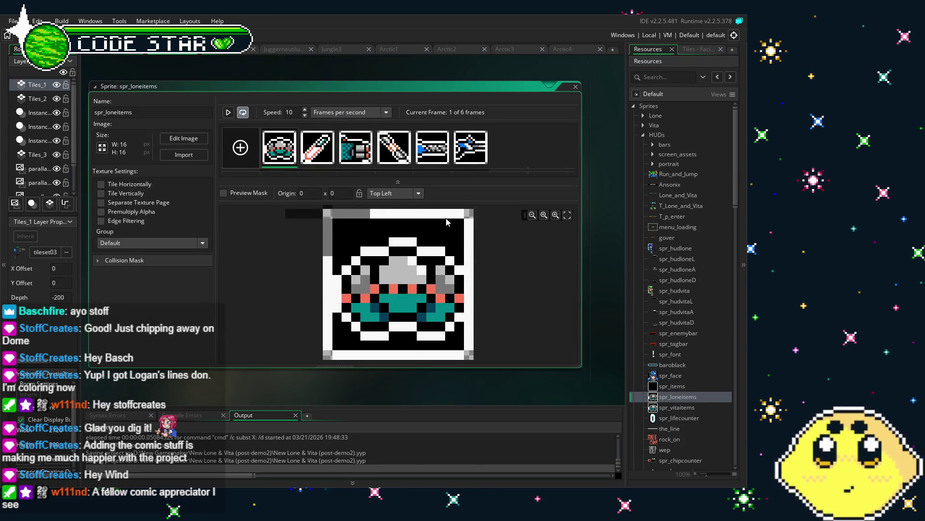
pyautogui.click(575, 86)
pyautogui.doubleClick(672, 385)
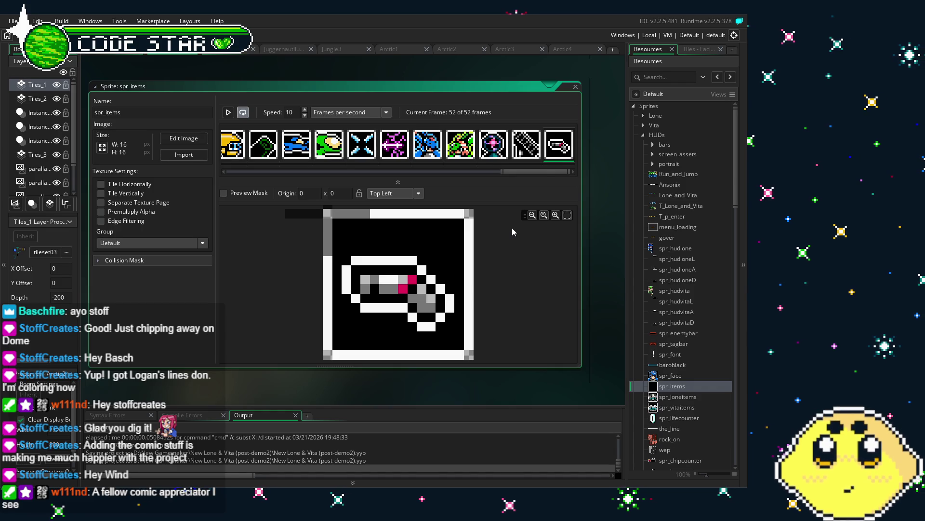
pyautogui.doubleClick(552, 143)
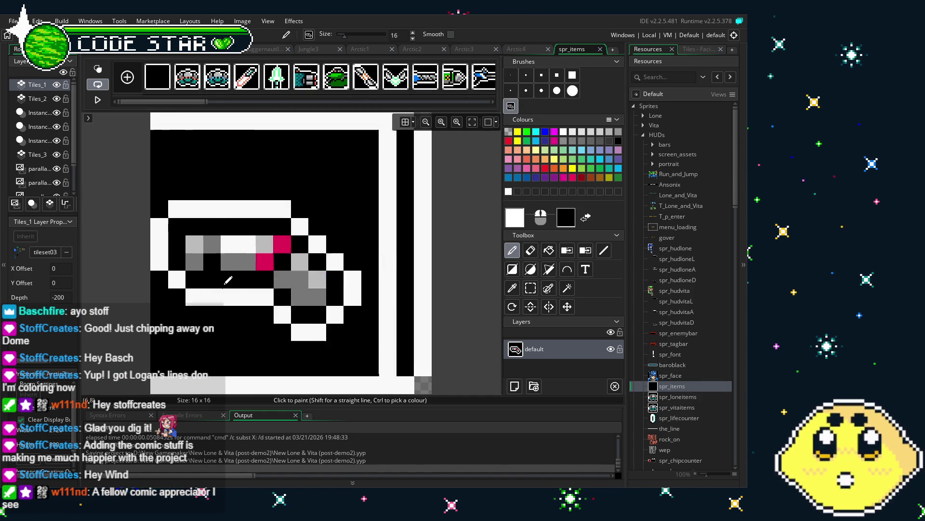
# Close the image editor and confirm importing the new icon frames into spr_items
pyautogui.click(601, 50)
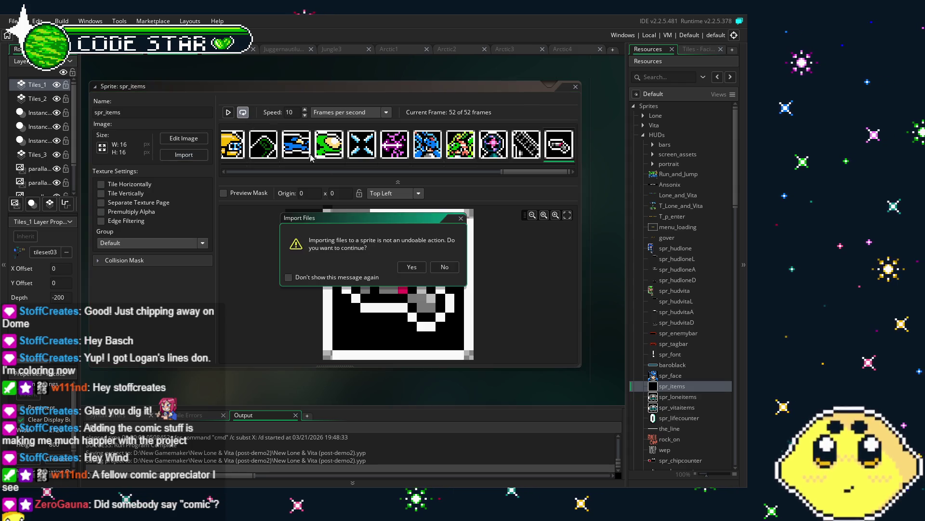
pyautogui.click(411, 264)
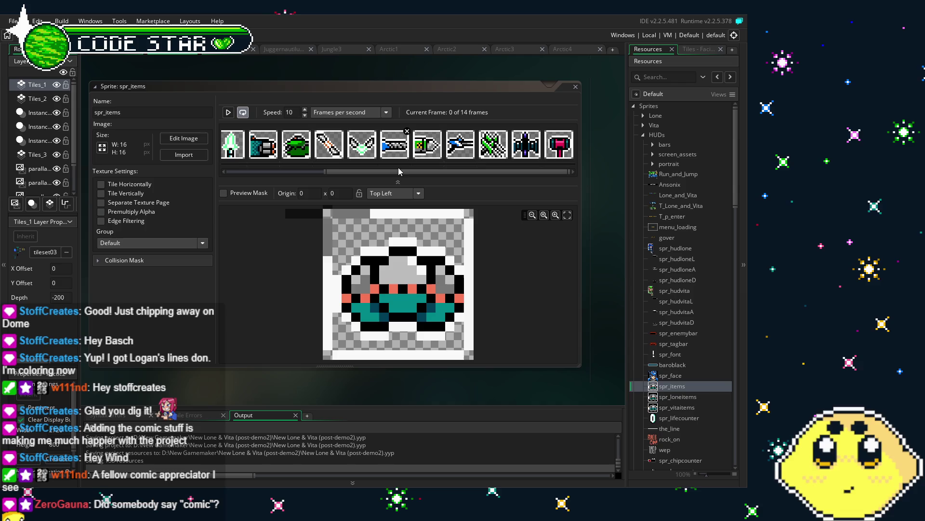
pyautogui.moveTo(326, 172)
pyautogui.mouseDown()
pyautogui.moveTo(242, 171)
pyautogui.moveTo(505, 175)
pyautogui.mouseUp()
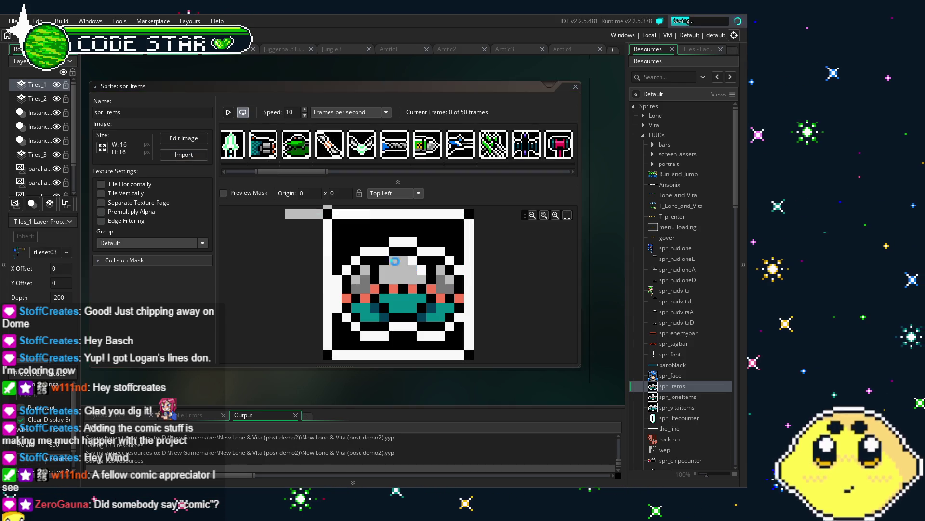
pyautogui.moveTo(306, 170); pyautogui.dragTo(569, 180)
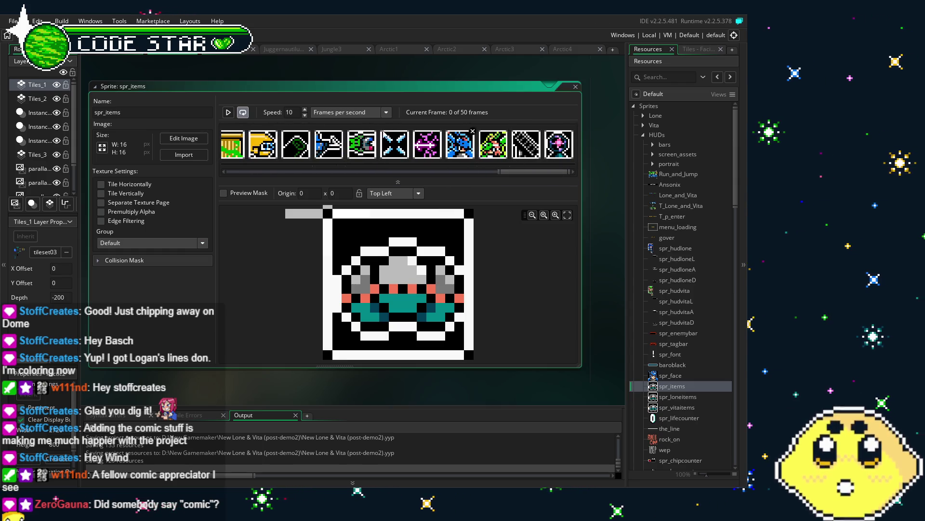
# Add an empty frame after the last frame of spr_items
pyautogui.click(552, 152)
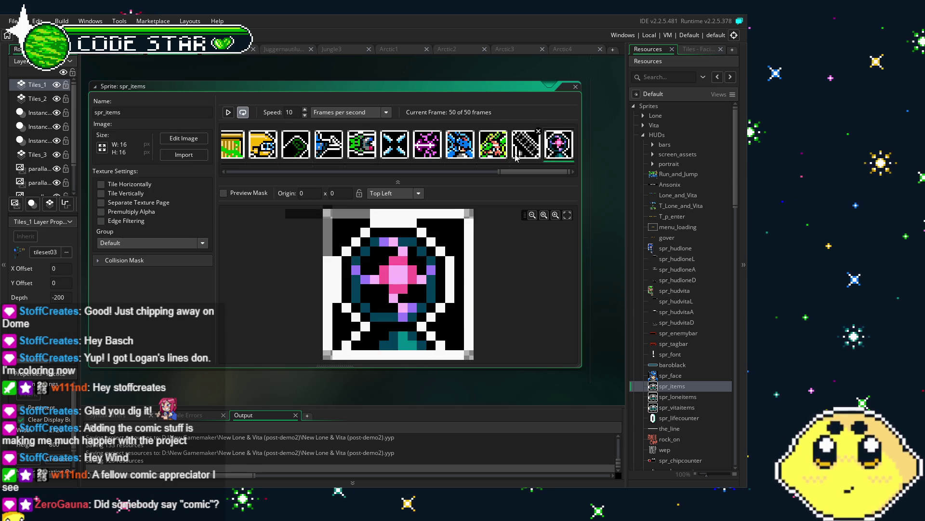
pyautogui.rightClick(559, 154)
pyautogui.click(560, 155)
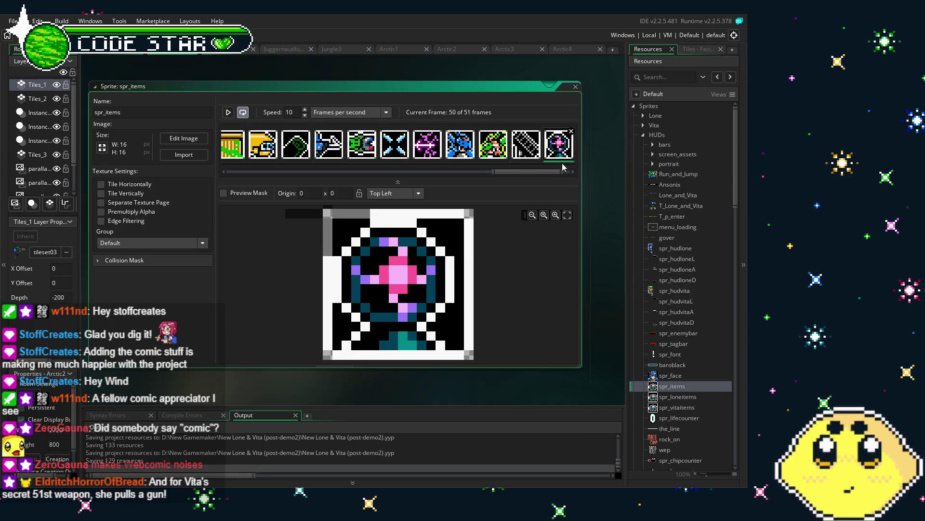
# Paste the weapon icon into the empty 51st frame and close the Image Editor
pyautogui.doubleClick(561, 155)
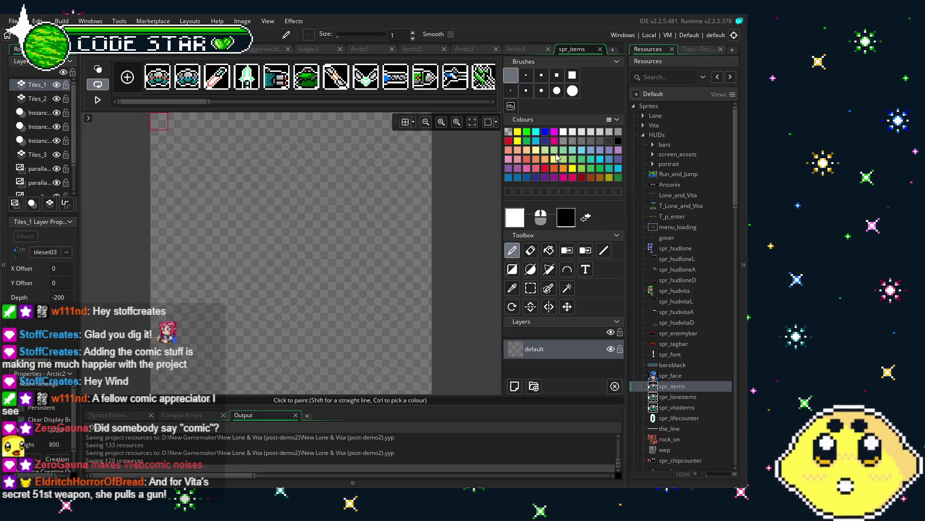
pyautogui.hotkey('ctrl', 'v')
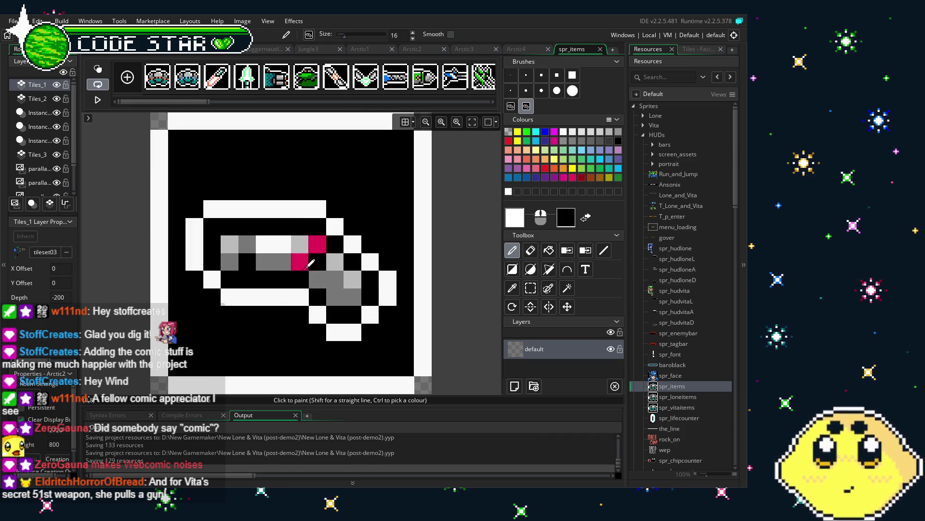
pyautogui.click(600, 49)
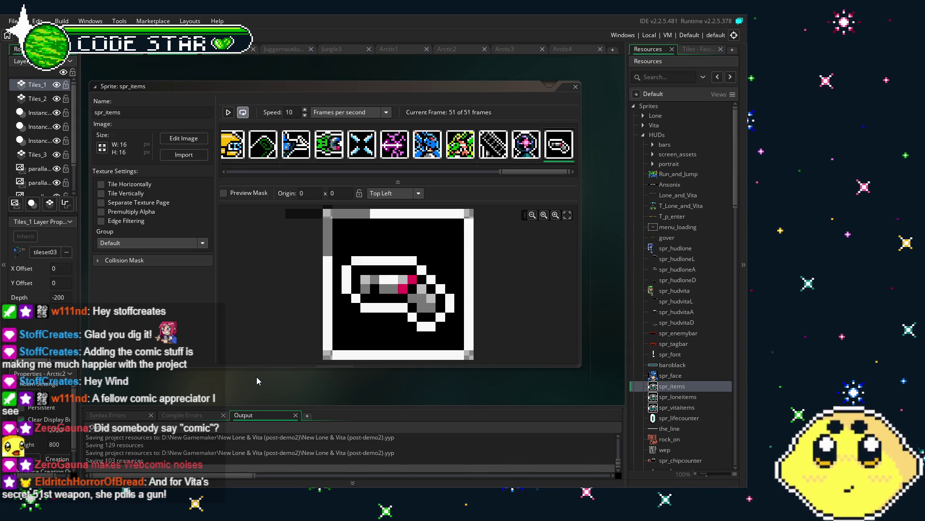
pyautogui.moveTo(522, 172)
pyautogui.mouseDown()
pyautogui.moveTo(387, 198)
pyautogui.moveTo(238, 202)
pyautogui.moveTo(284, 197)
pyautogui.mouseUp()
pyautogui.click(426, 144)
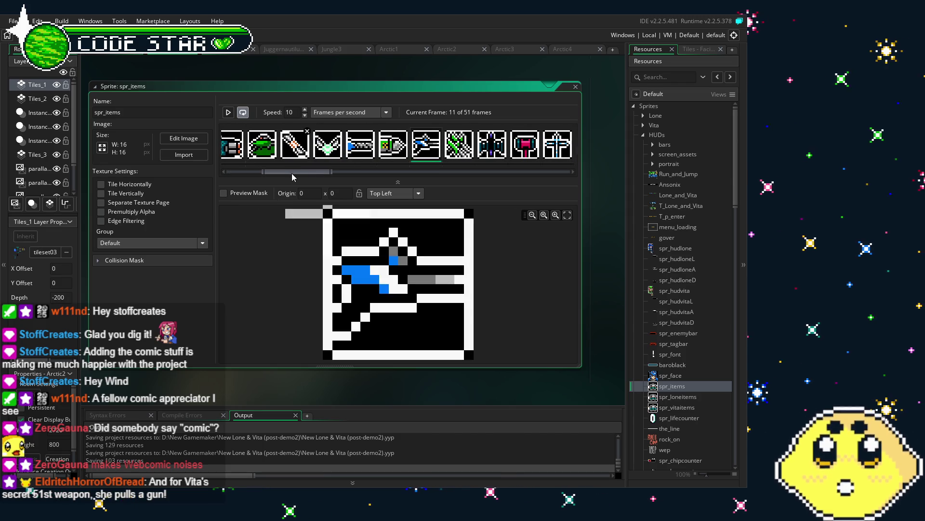
pyautogui.scroll(-1, 432, 153)
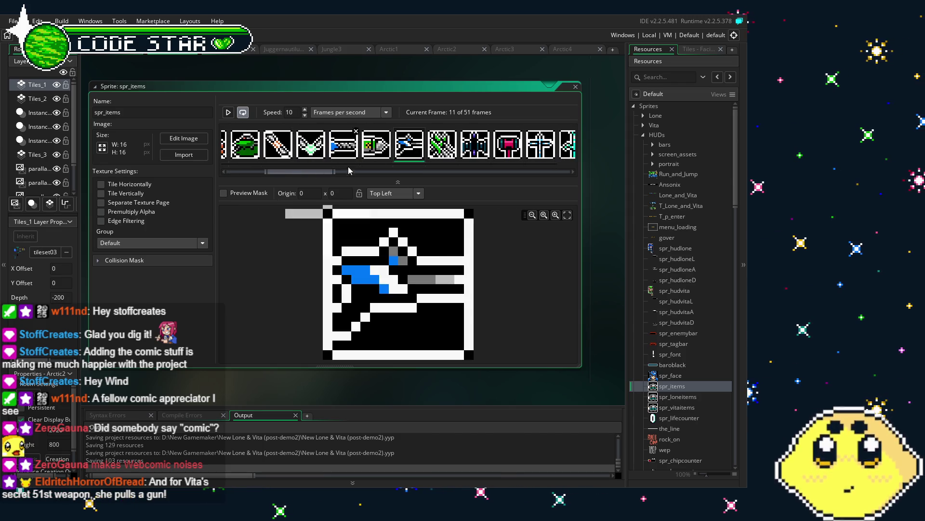
pyautogui.click(435, 151)
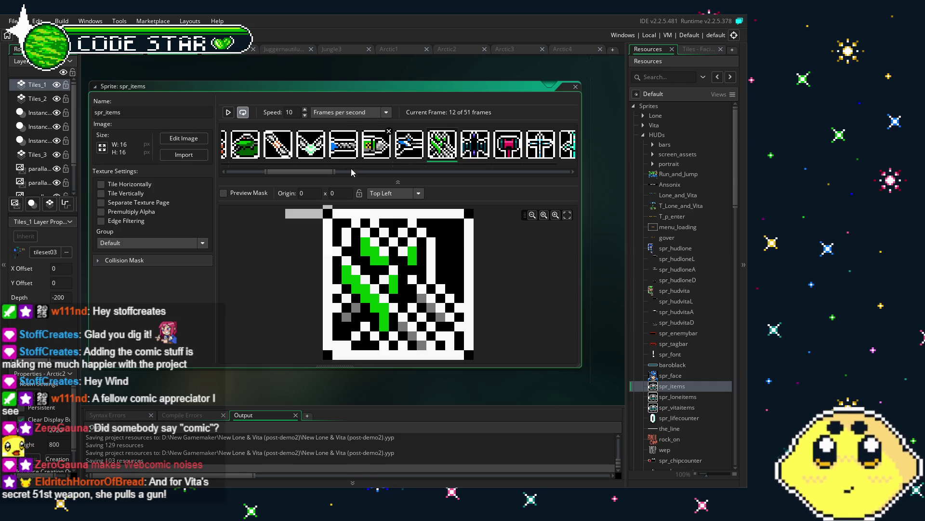
pyautogui.moveTo(299, 171); pyautogui.dragTo(572, 171)
pyautogui.click(560, 154)
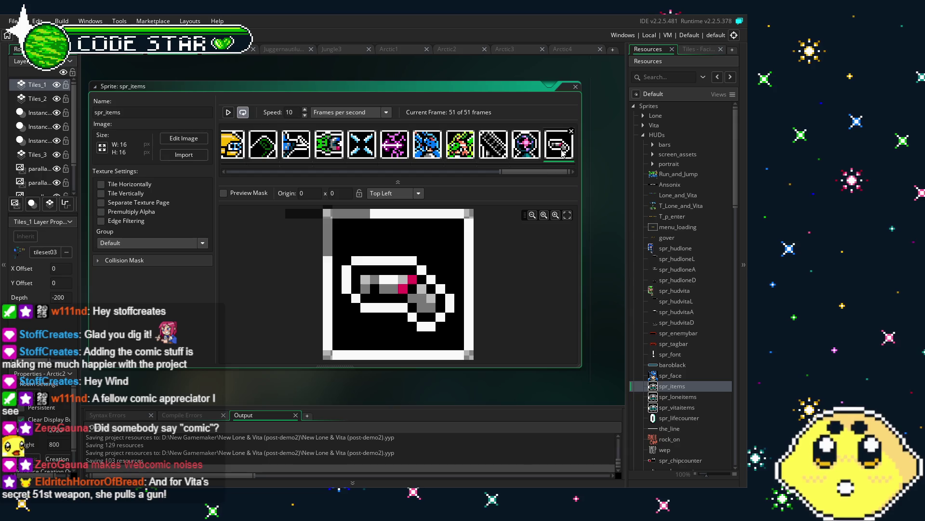
pyautogui.click(535, 156)
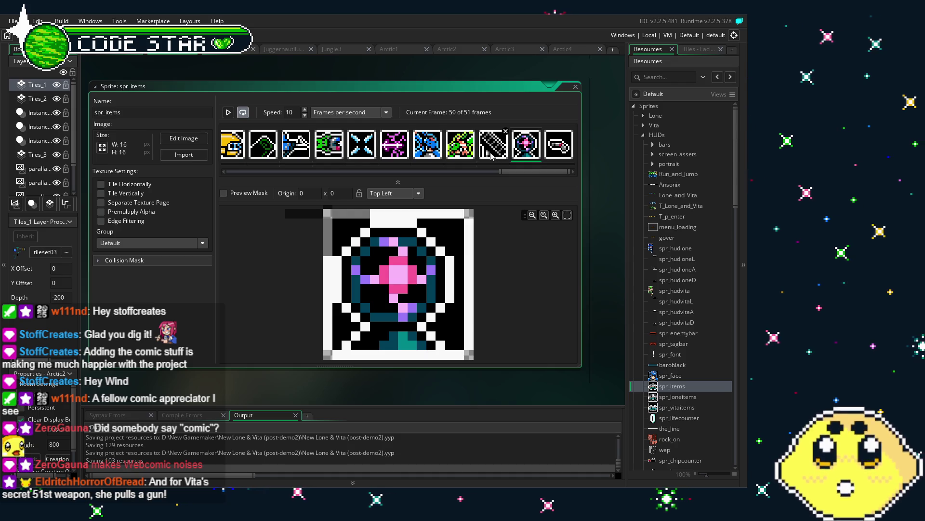
pyautogui.click(488, 152)
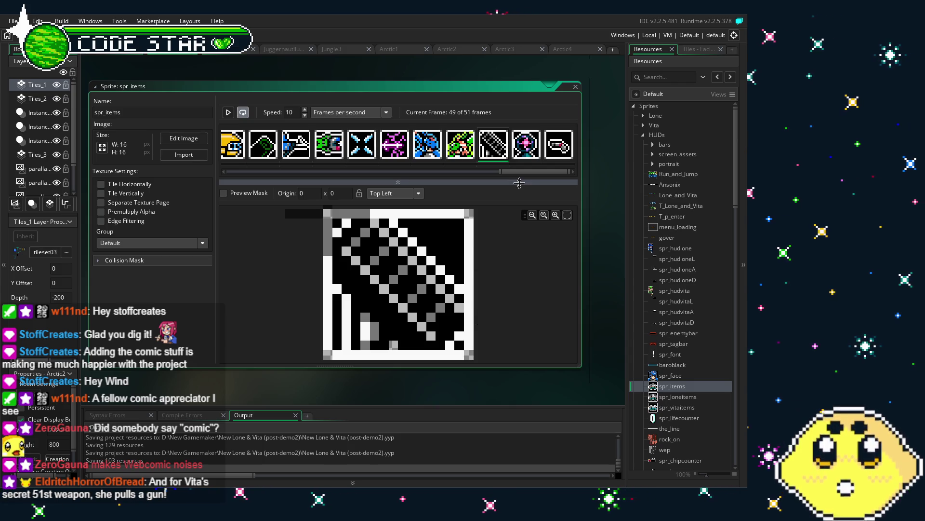
pyautogui.scroll(8, 543, 172)
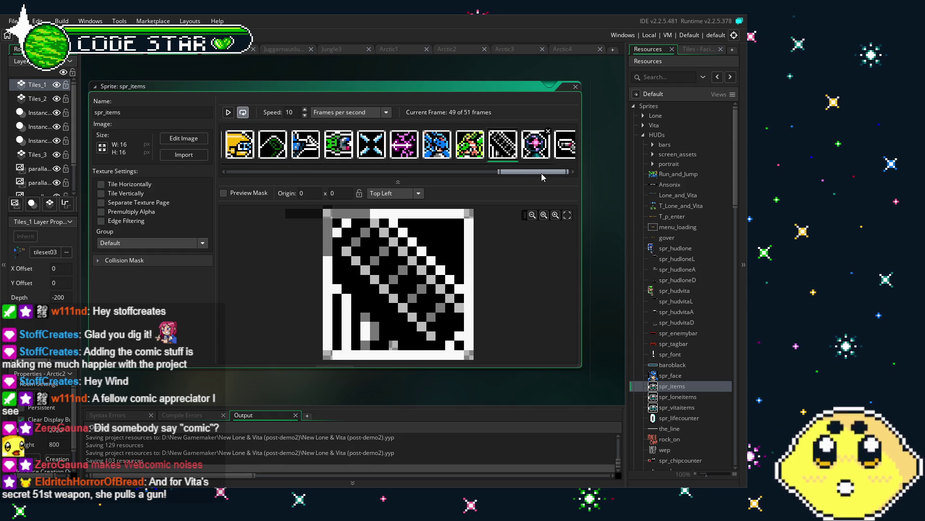
pyautogui.scroll(3, 533, 174)
pyautogui.scroll(5, 336, 178)
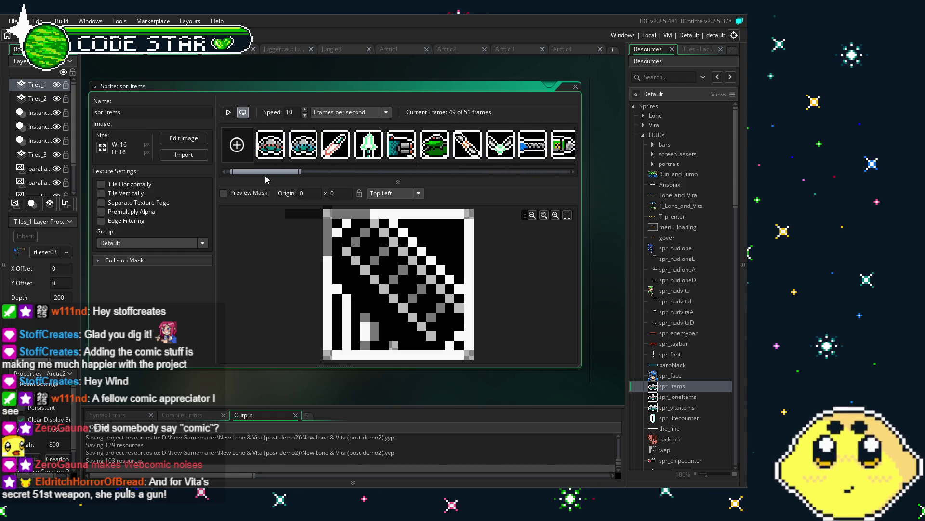
pyautogui.click(270, 145)
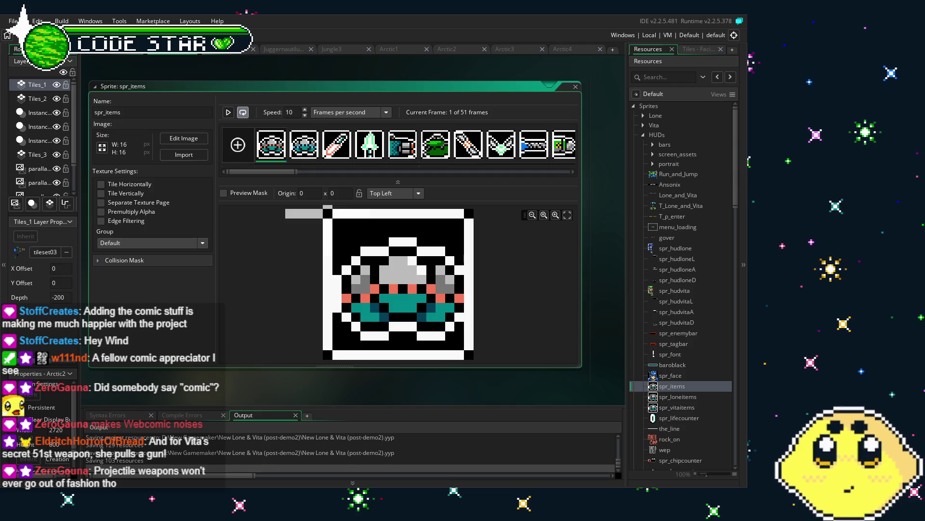
pyautogui.click(421, 404)
pyautogui.moveTo(355, 386); pyautogui.dragTo(346, 384)
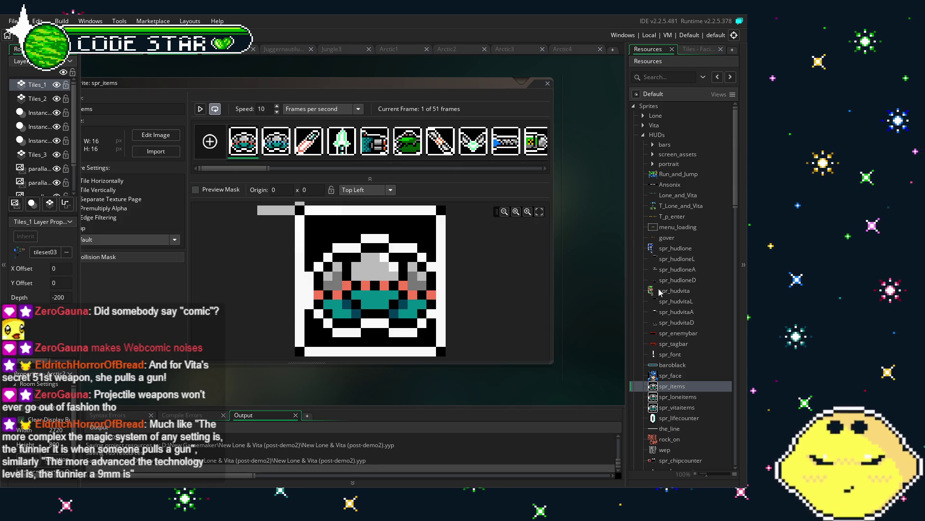
pyautogui.click(459, 170)
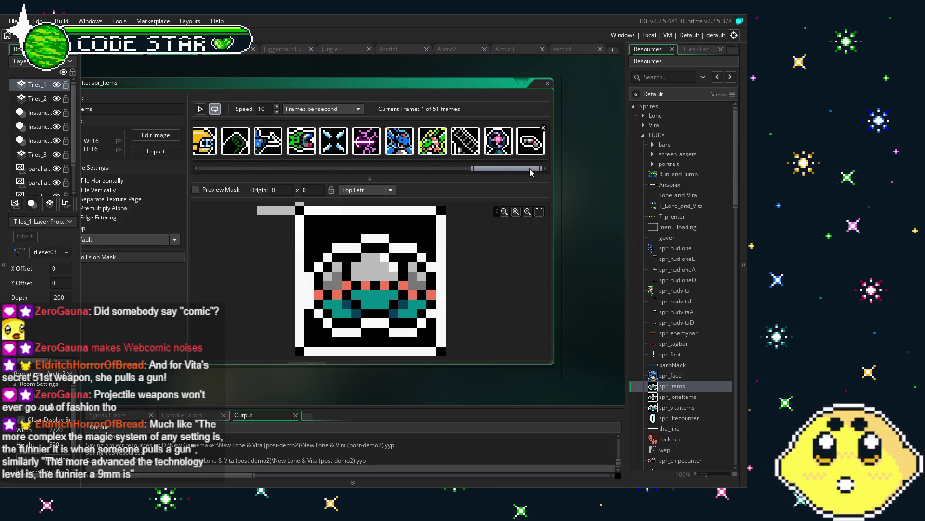
pyautogui.click(539, 148)
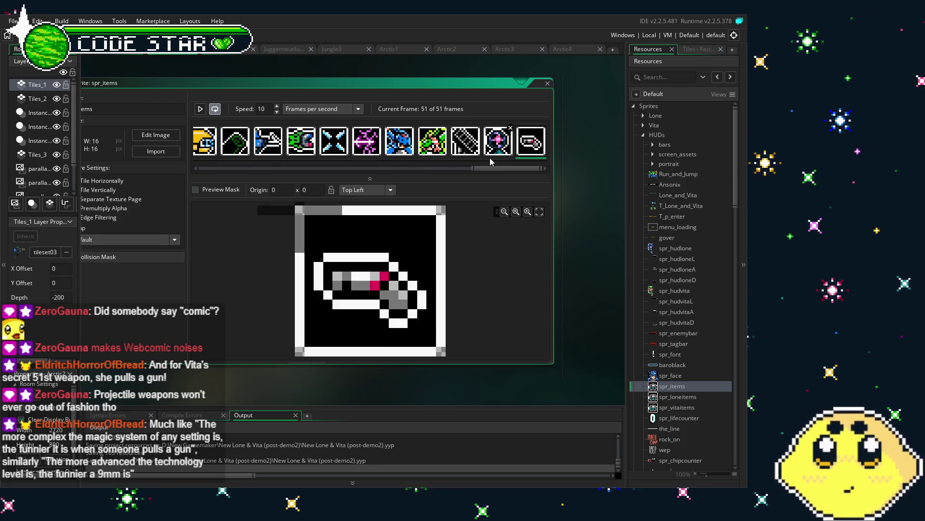
pyautogui.moveTo(504, 168); pyautogui.dragTo(219, 172)
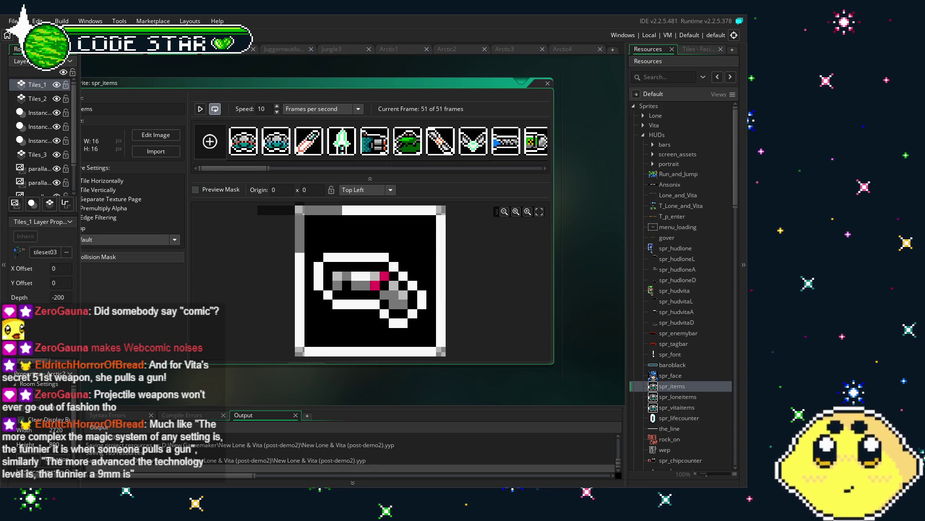
pyautogui.click(393, 396)
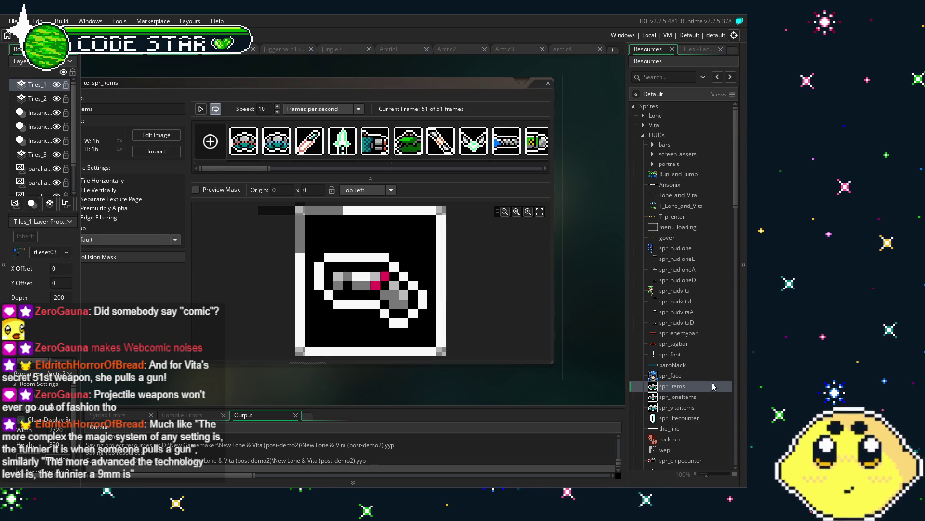
# Scroll the Resources tree down to the Objects > Player folder
pyautogui.scroll(-2, 704, 395)
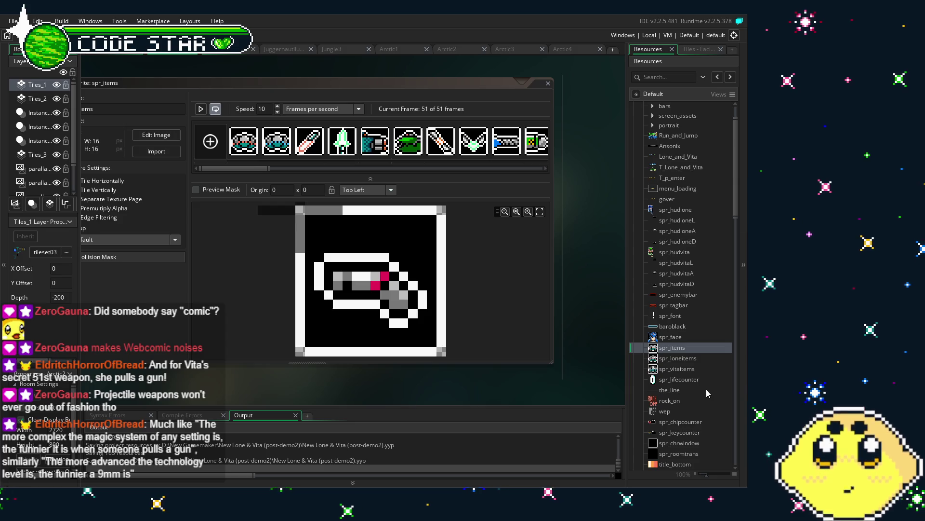
pyautogui.scroll(-3, 707, 393)
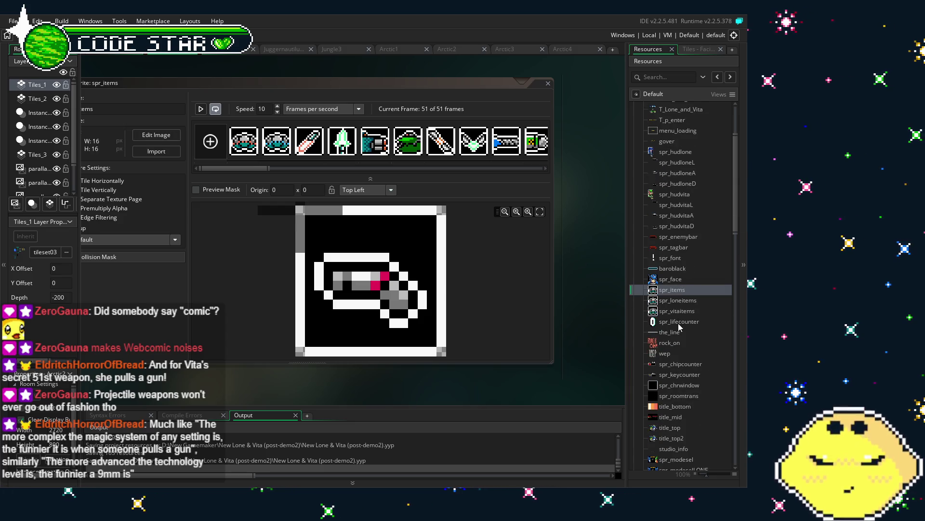
pyautogui.scroll(-12, 679, 326)
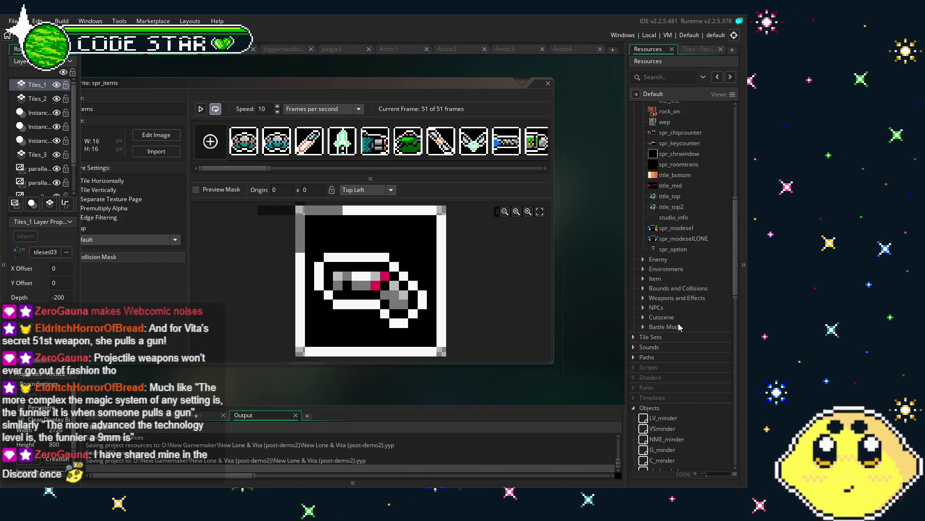
pyautogui.scroll(-8, 679, 327)
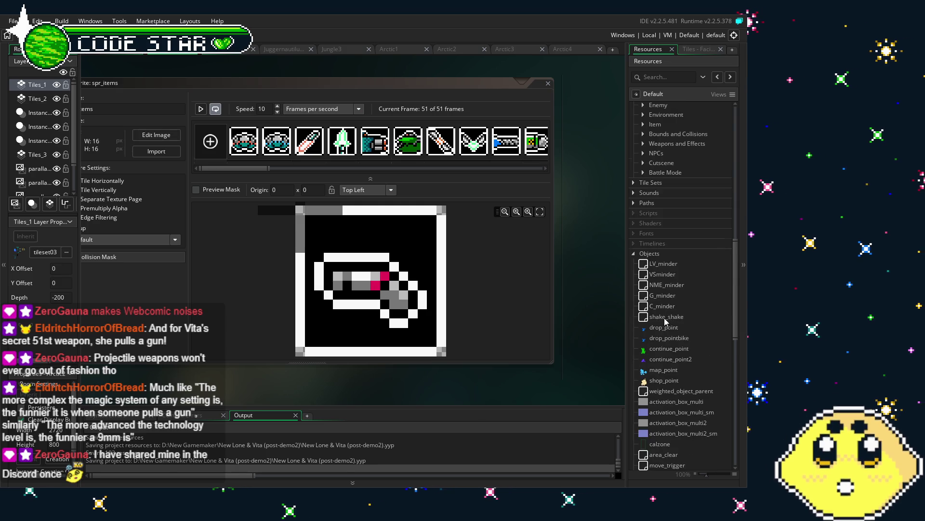
pyautogui.scroll(-3, 669, 316)
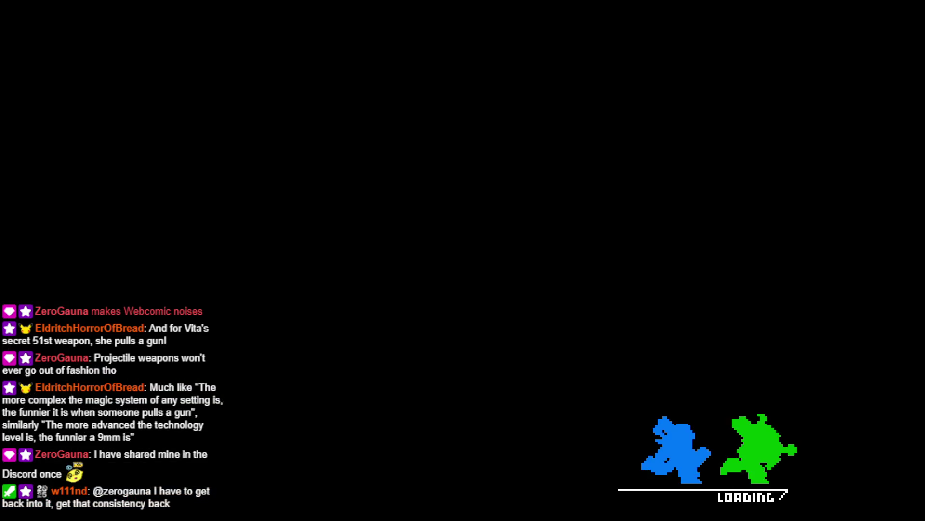
# Play as Vita, switch to the X-shaped shuriken and fire it to check projectile spawn
pyautogui.press('Return')
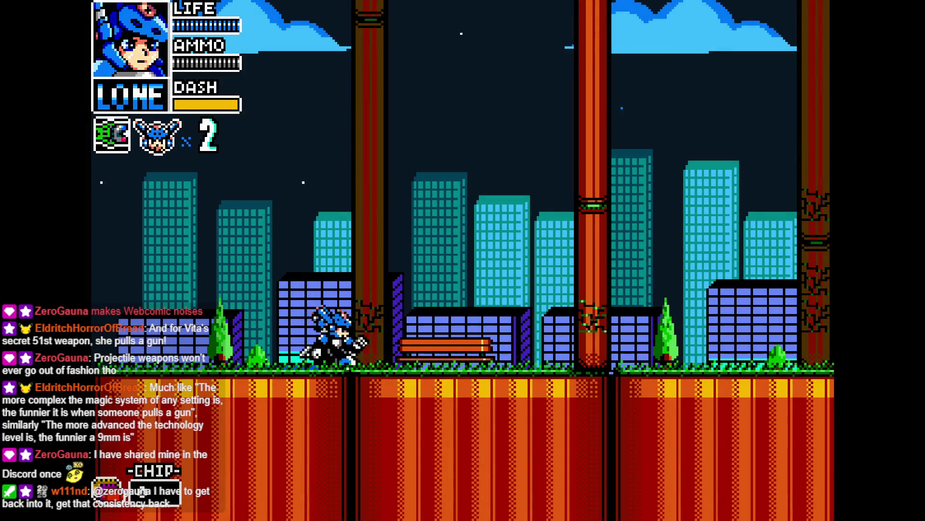
pyautogui.press('e')
pyautogui.press('e')
pyautogui.press('x')
pyautogui.press('x')
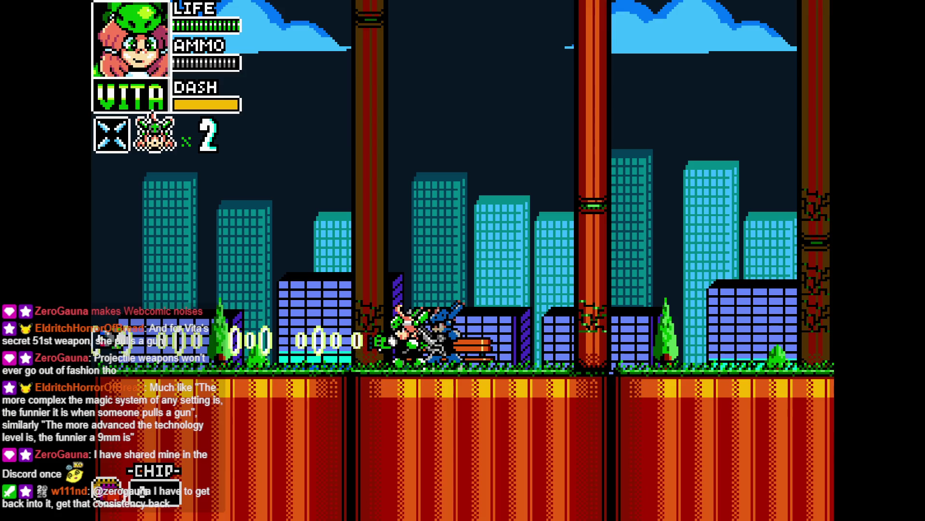
pyautogui.press('Left')
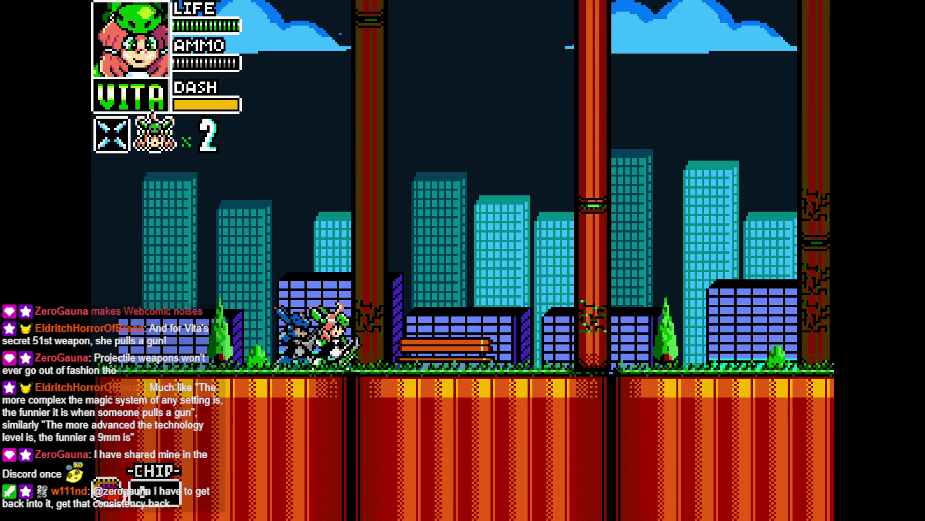
# Switch to Lone, select the green gun, fire it and walk left and right
pyautogui.press('c')
pyautogui.press('s')
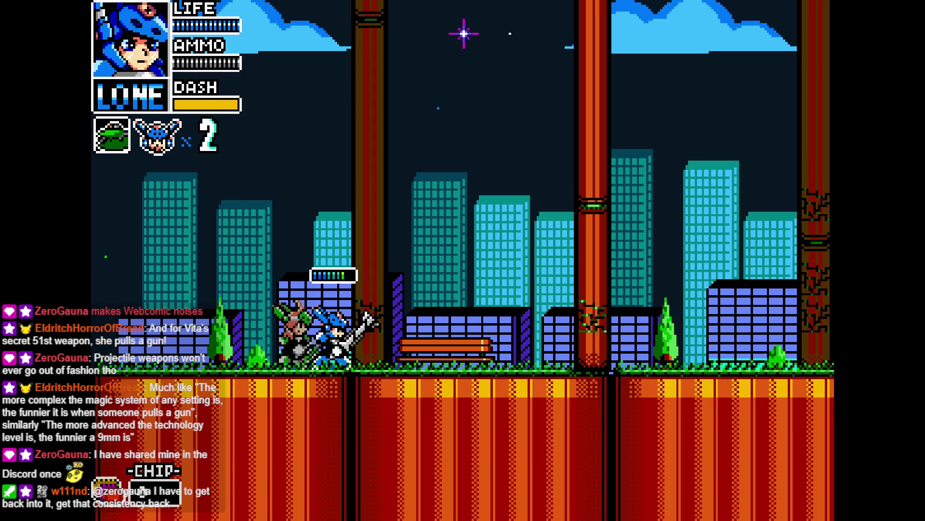
pyautogui.press('x')
pyautogui.press('Right')
pyautogui.press('Left')
pyautogui.press('Right')
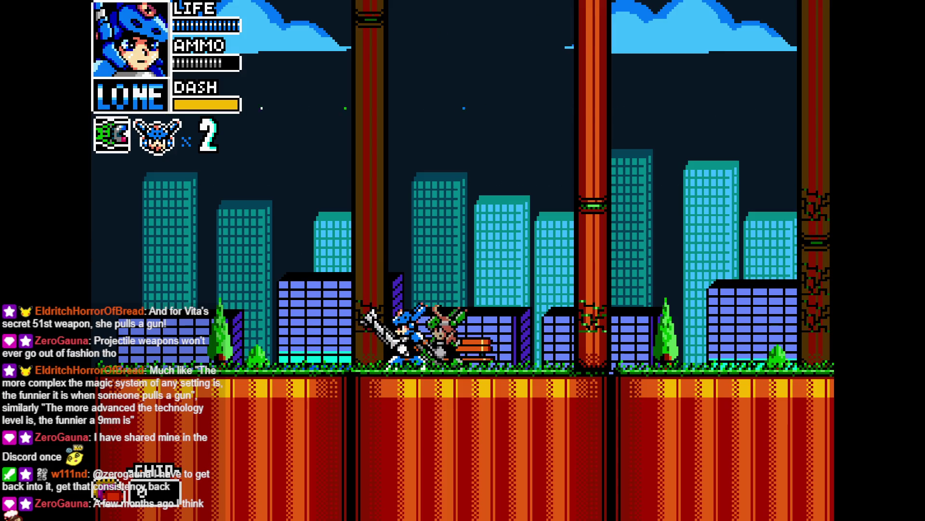
pyautogui.press('Left')
# Switch back to Vita, fire ring projectiles rightward, then quit the game with Alt+F4
pyautogui.press('shift')
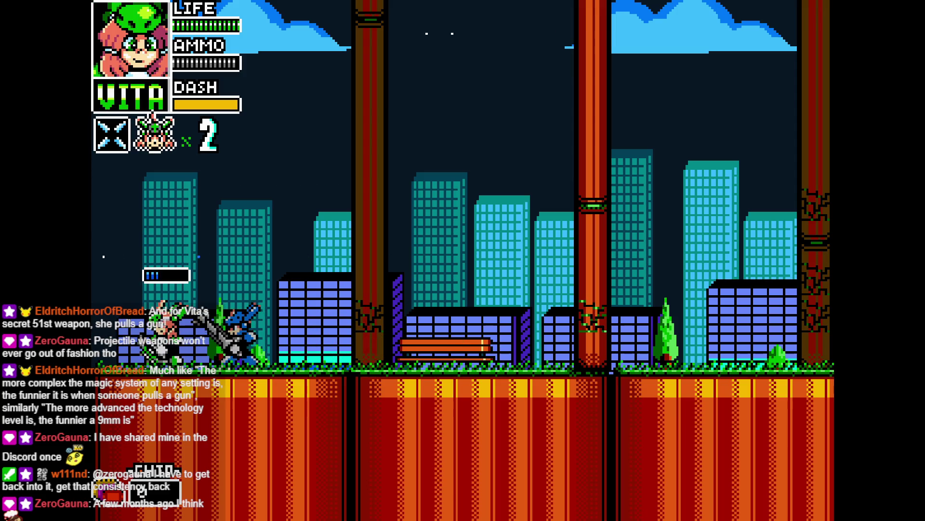
pyautogui.press('Right')
pyautogui.press('z')
pyautogui.press('Right')
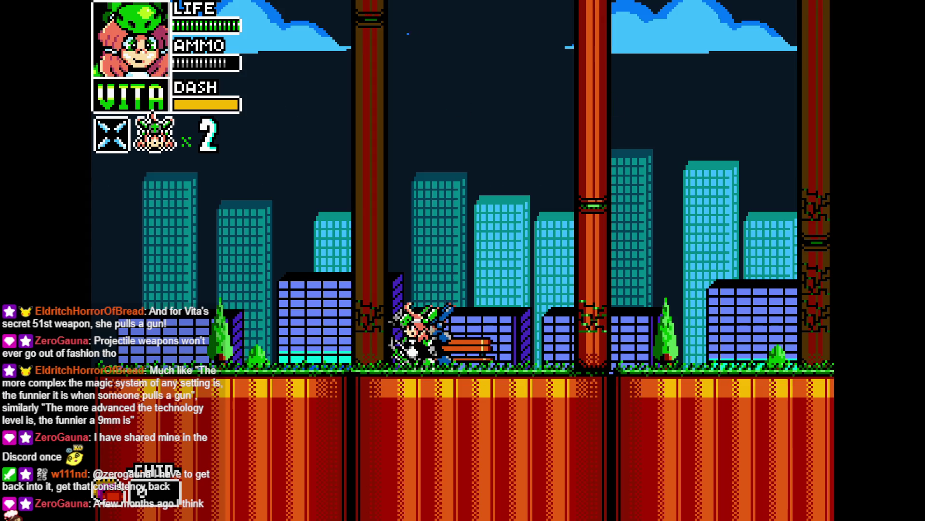
pyautogui.hotkey('alt', 'F4')
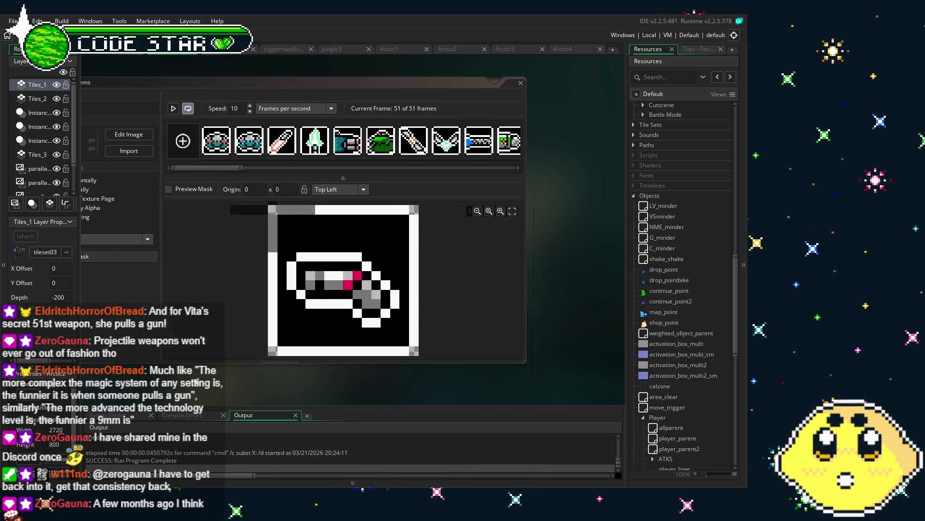
# Duplicate the first icon frame of spr_items and open frame 1 in the image editor
pyautogui.moveTo(222, 167)
pyautogui.mouseDown()
pyautogui.moveTo(337, 171)
pyautogui.moveTo(499, 158)
pyautogui.moveTo(186, 168)
pyautogui.moveTo(318, 175)
pyautogui.moveTo(217, 176)
pyautogui.mouseUp()
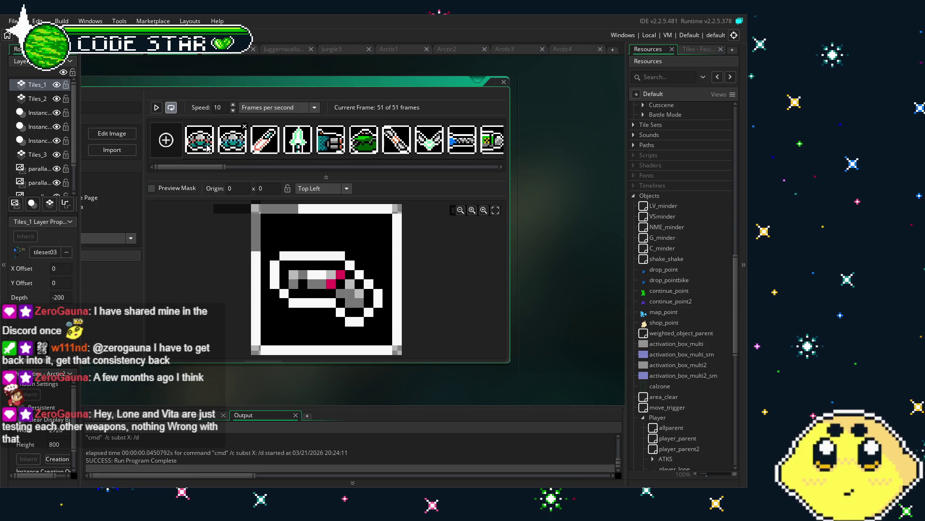
pyautogui.click(199, 143)
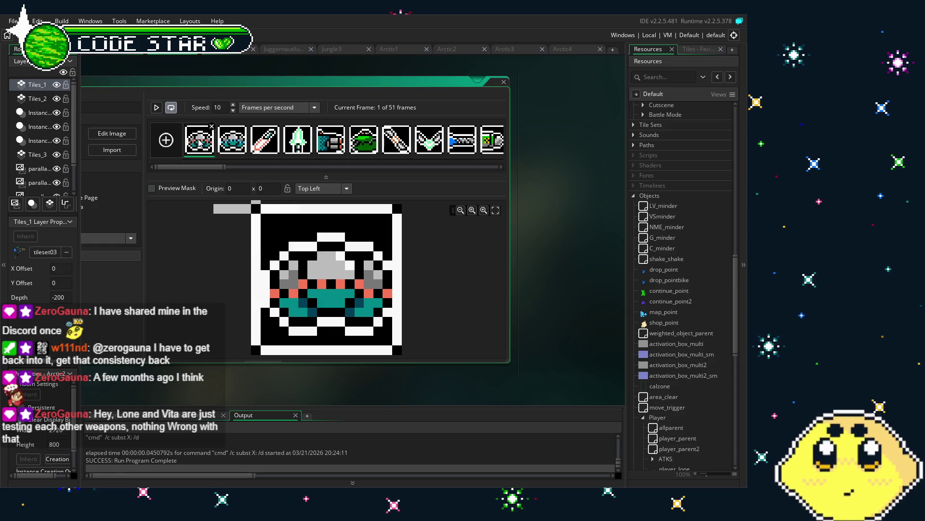
pyautogui.hotkey('ctrl', 'v')
pyautogui.doubleClick(199, 143)
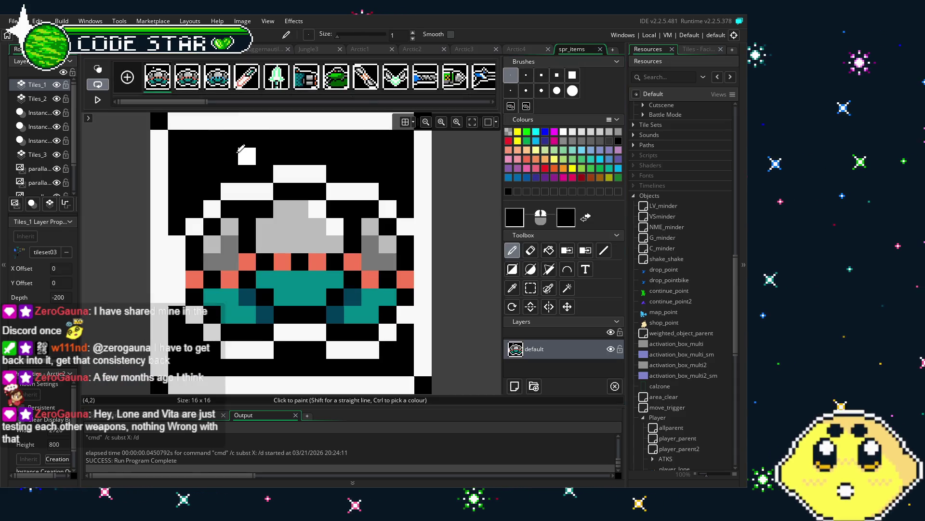
# Paint over all of frame 1's icon pixels in black and close the image editor
pyautogui.moveTo(346, 158)
pyautogui.mouseDown()
pyautogui.moveTo(299, 176)
pyautogui.moveTo(348, 194)
pyautogui.mouseUp()
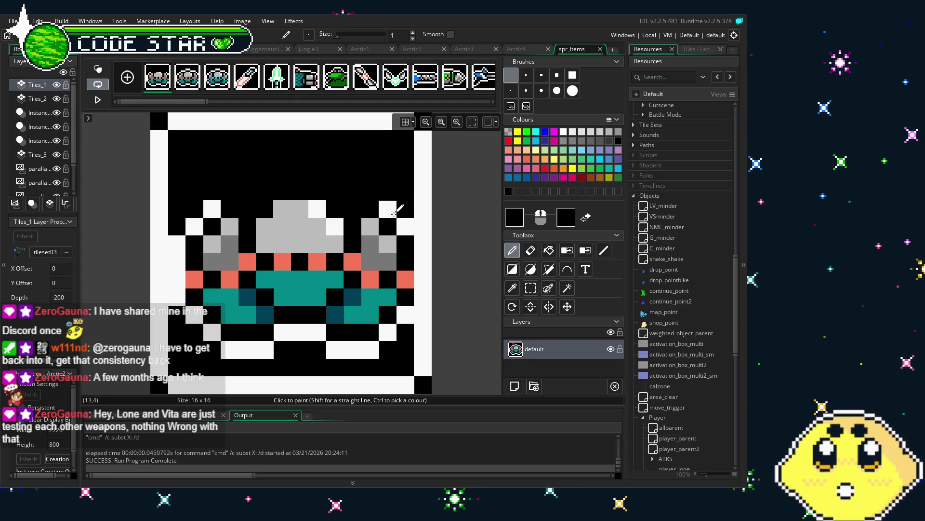
pyautogui.moveTo(409, 314); pyautogui.dragTo(389, 191)
pyautogui.moveTo(396, 352)
pyautogui.mouseDown()
pyautogui.moveTo(368, 332)
pyautogui.moveTo(289, 344)
pyautogui.moveTo(212, 333)
pyautogui.moveTo(189, 219)
pyautogui.moveTo(212, 280)
pyautogui.moveTo(202, 314)
pyautogui.moveTo(227, 270)
pyautogui.moveTo(244, 292)
pyautogui.moveTo(277, 202)
pyautogui.moveTo(337, 279)
pyautogui.moveTo(263, 199)
pyautogui.moveTo(309, 226)
pyautogui.moveTo(362, 217)
pyautogui.moveTo(367, 299)
pyautogui.moveTo(253, 330)
pyautogui.moveTo(297, 274)
pyautogui.mouseUp()
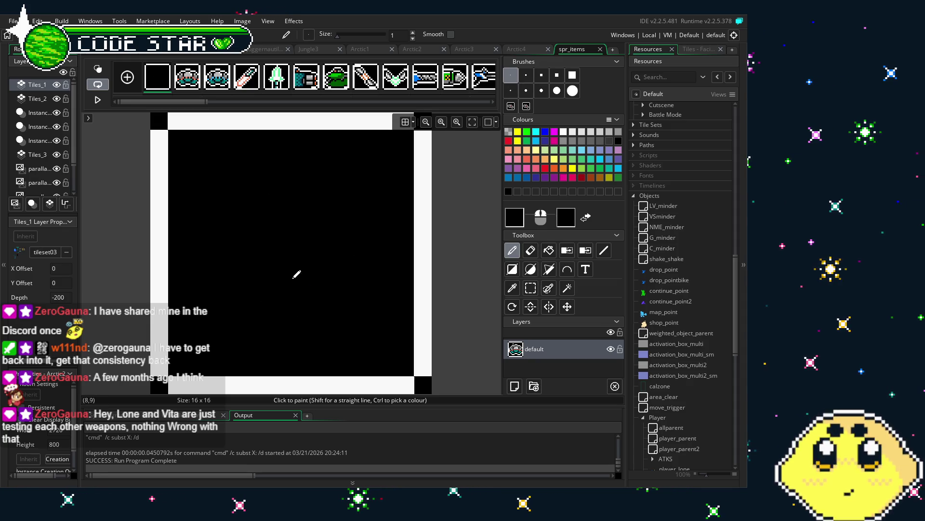
pyautogui.click(601, 49)
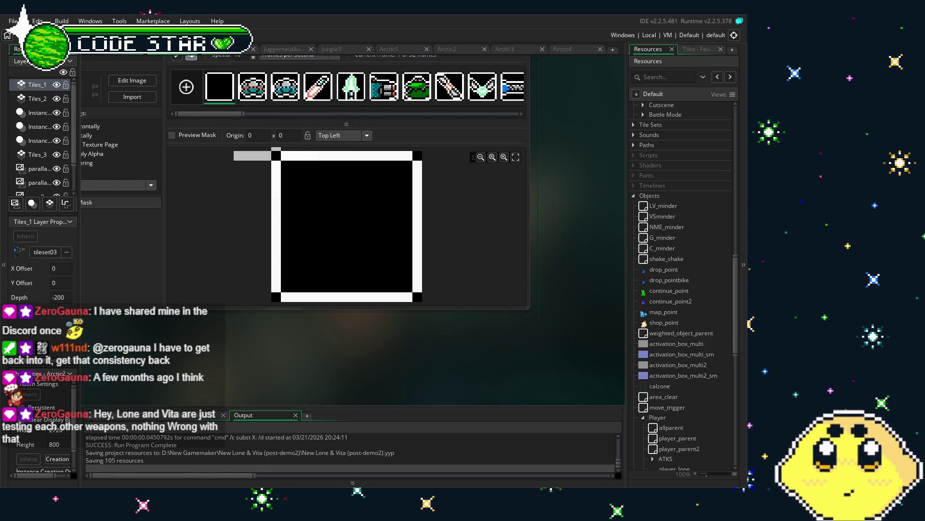
# Build and run the game with F5, loading Lone into the city level
pyautogui.press('F5')
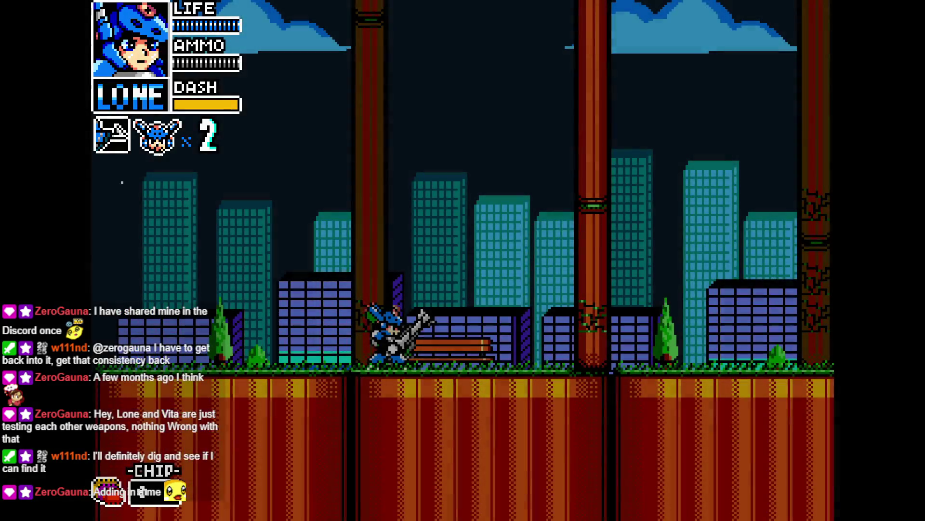
# Run left and right, switch to Vita and fire her weapon, then switch back to Lone
pyautogui.press('Right')
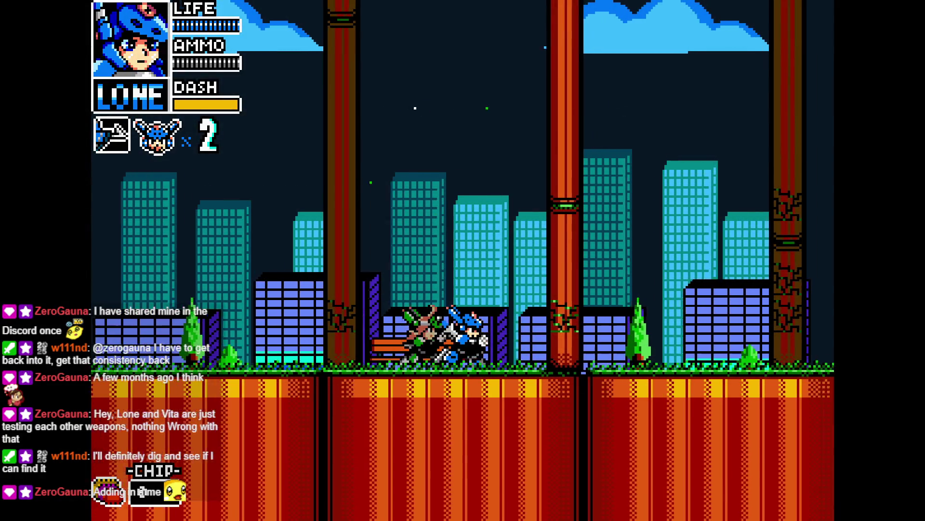
pyautogui.press('Left')
pyautogui.press('c')
pyautogui.press('Right')
pyautogui.press('x')
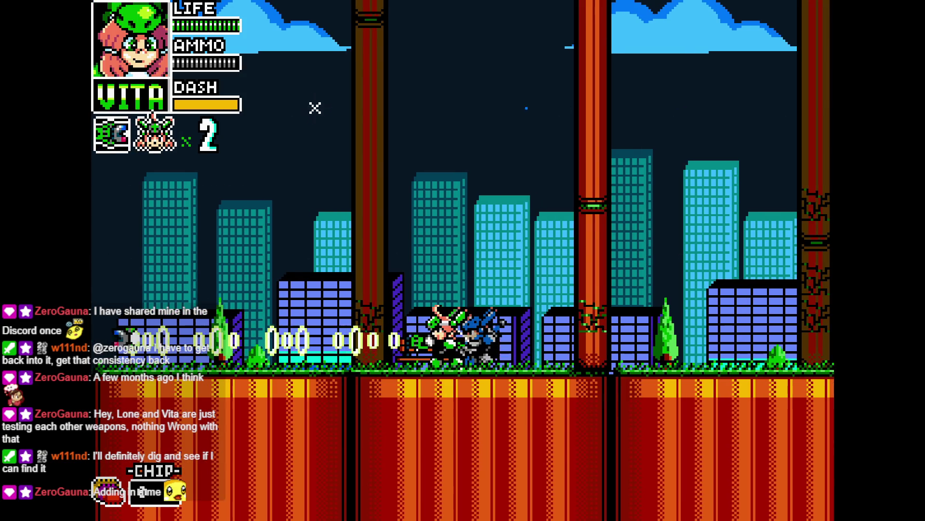
pyautogui.press('c')
pyautogui.press('Left')
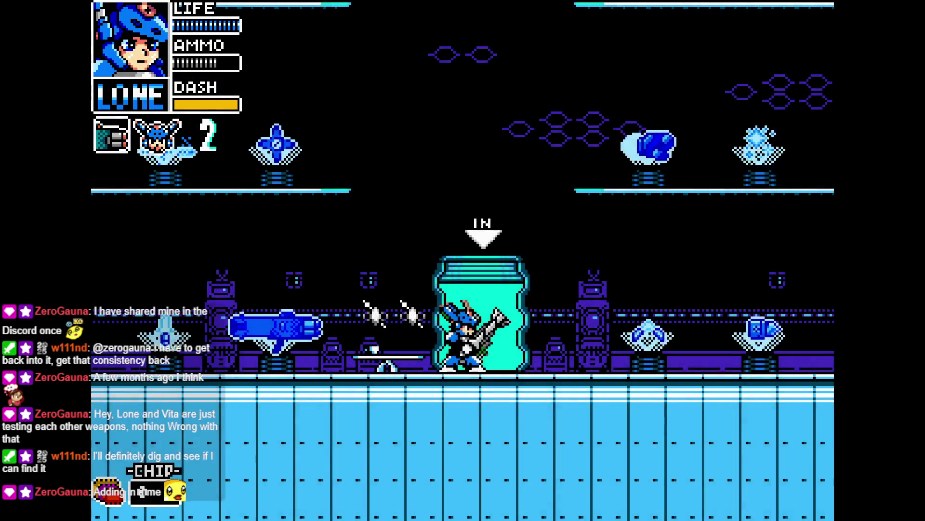
# Walk Lone out of the capsule, swap to Vita and back, and run right past the IN capsule
pyautogui.press('Left')
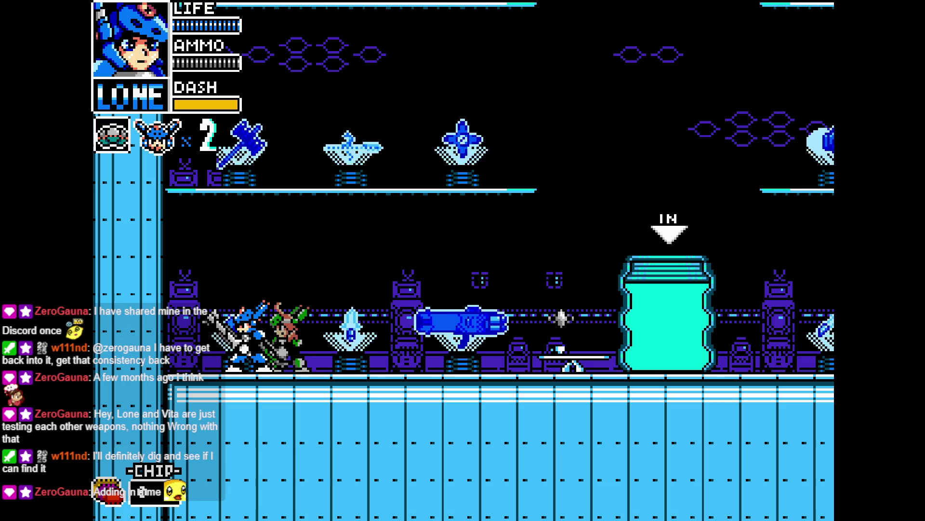
pyautogui.press('a')
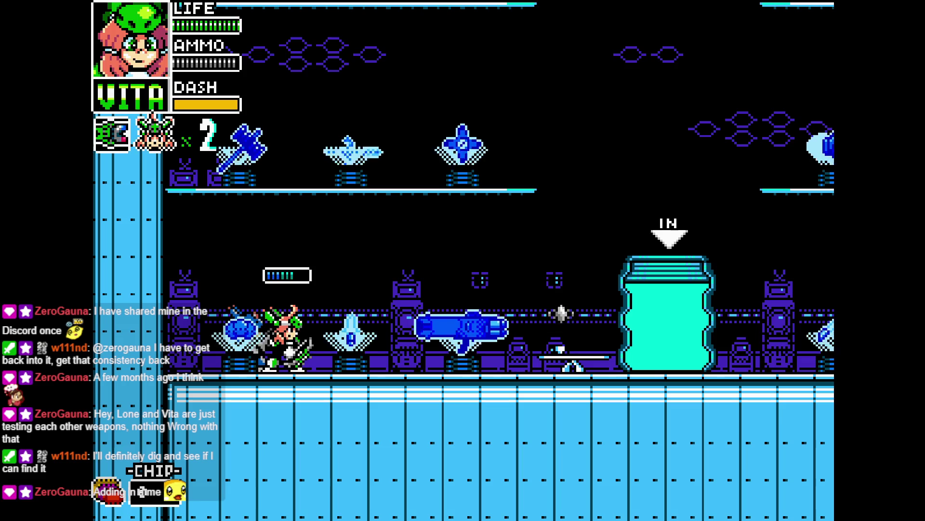
pyautogui.press('a')
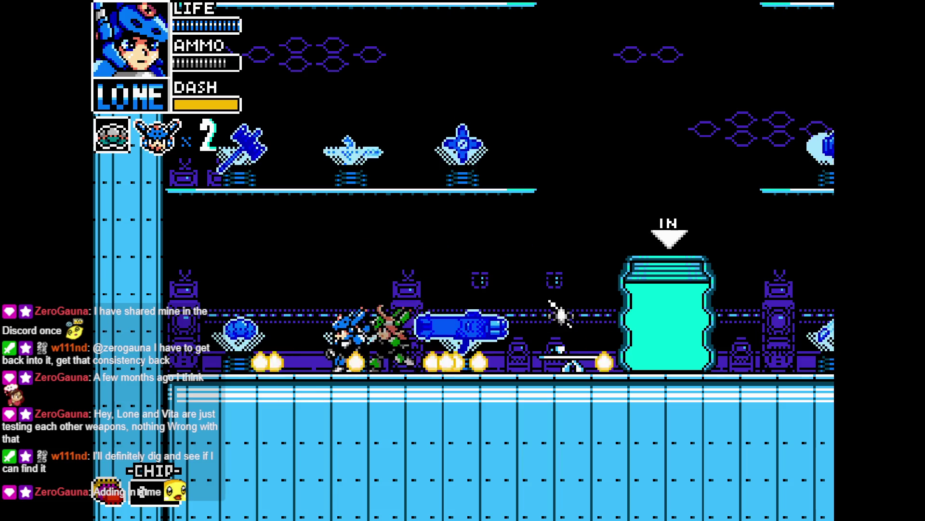
pyautogui.press('Right')
# Jump Lone up the platforms to a higher ledge, finishing with an up-left slash attack
pyautogui.press('Left')
pyautogui.press('z')
pyautogui.press('z')
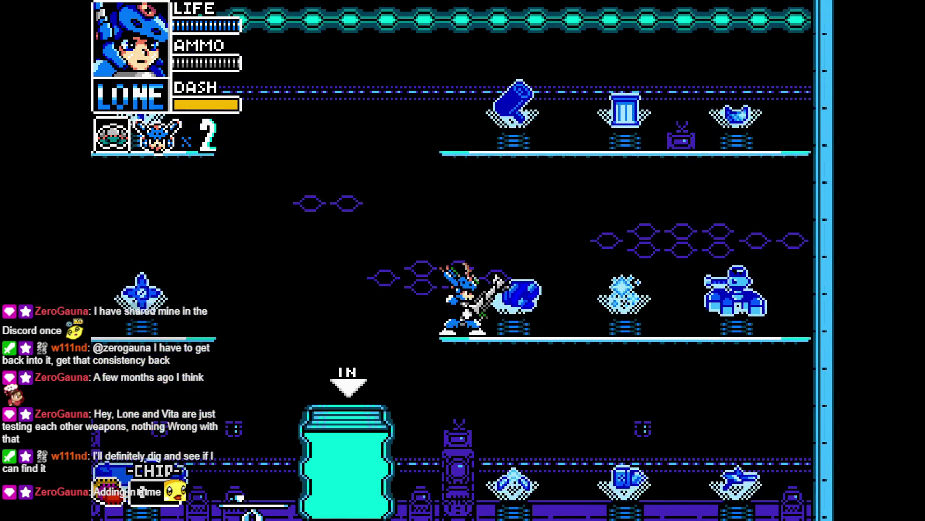
pyautogui.press('Left')
pyautogui.press('z')
pyautogui.press('z')
pyautogui.press('Right')
pyautogui.press('z')
pyautogui.press('z')
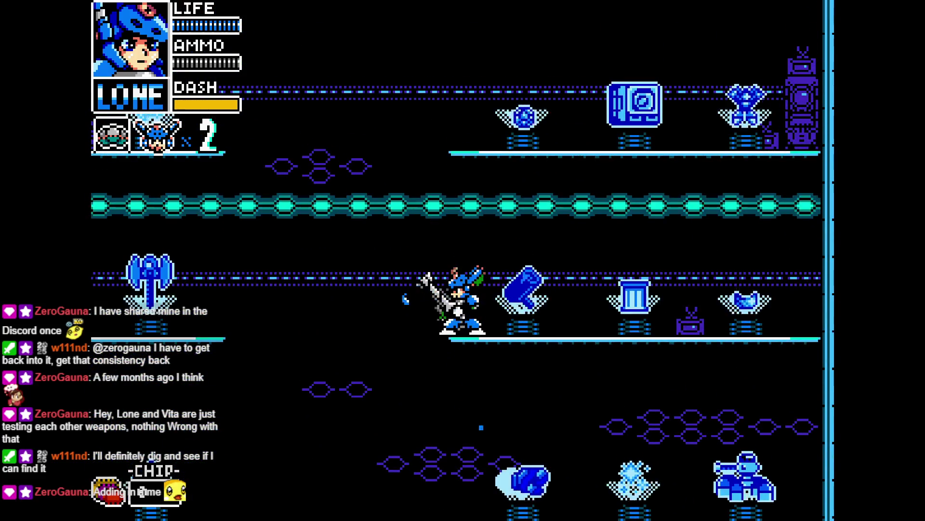
pyautogui.press('Left')
pyautogui.press('z')
pyautogui.press('x')
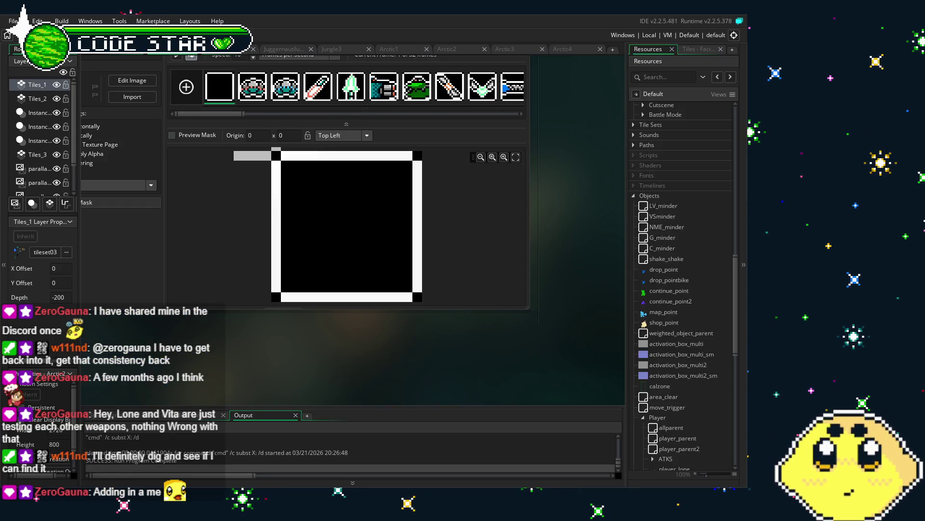
# Save the project with Ctrl+S and move the sprite editor window down and right
pyautogui.hscroll(1, 338, 183)
pyautogui.hotkey('ctrl', 's')
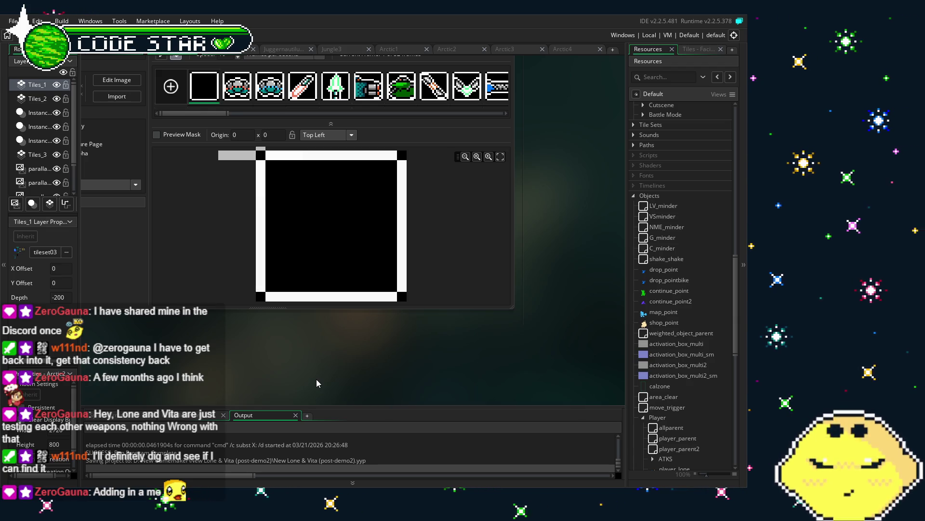
pyautogui.moveTo(337, 327); pyautogui.dragTo(339, 357)
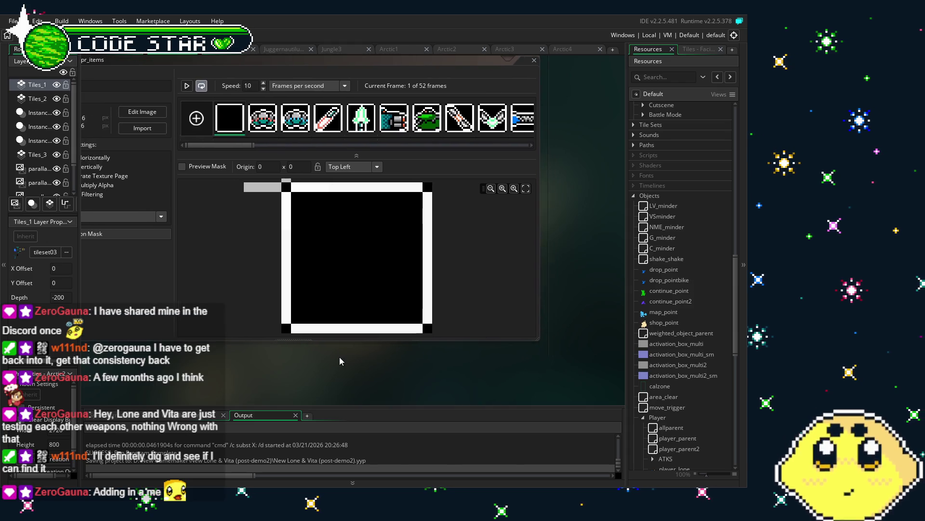
pyautogui.moveTo(239, 146); pyautogui.dragTo(368, 152)
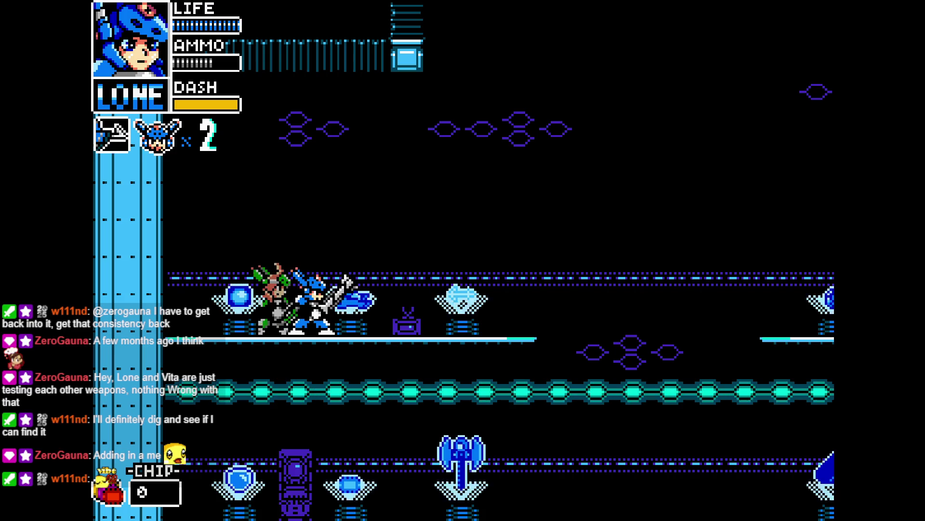
# Swap to Vita and dash both characters right into the next room
pyautogui.press('shift')
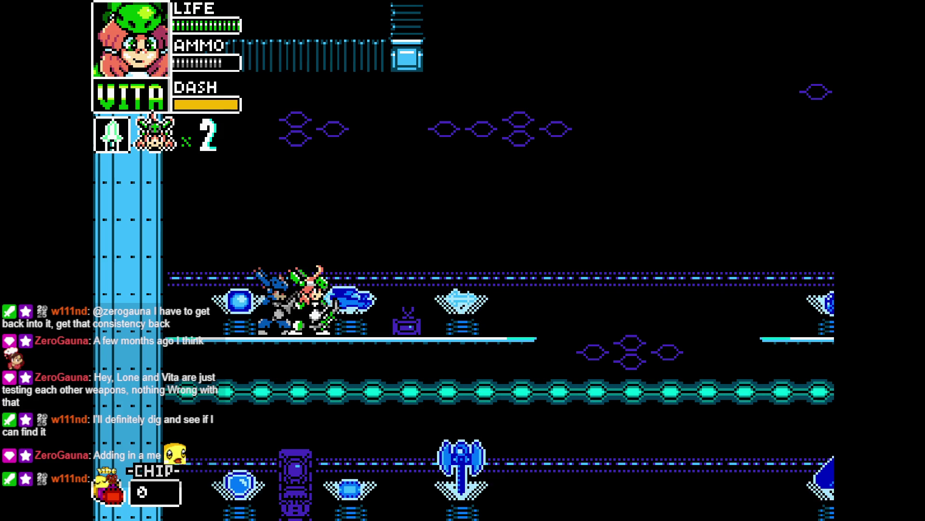
pyautogui.press('Right')
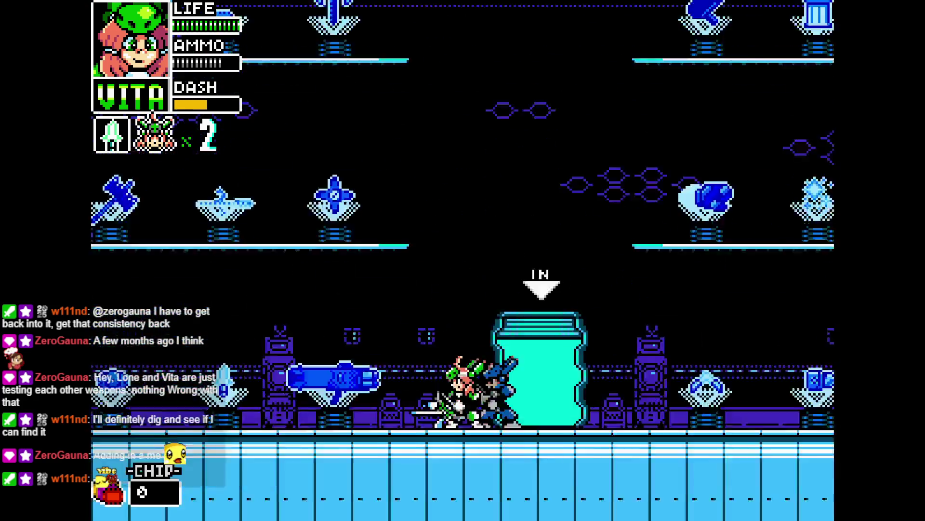
pyautogui.press('Left')
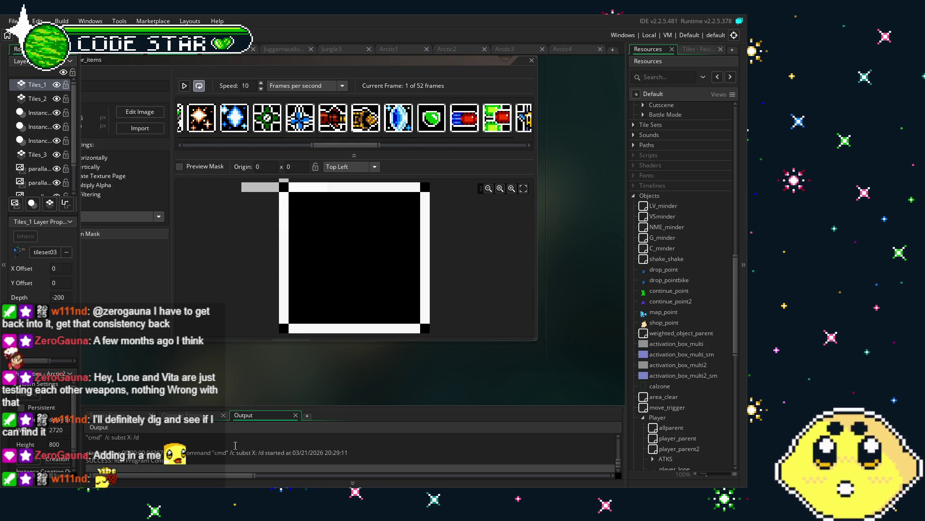
# Open spr_items frame 1 in the image editor, copy its black image, and go to Aseprite
pyautogui.click(277, 173)
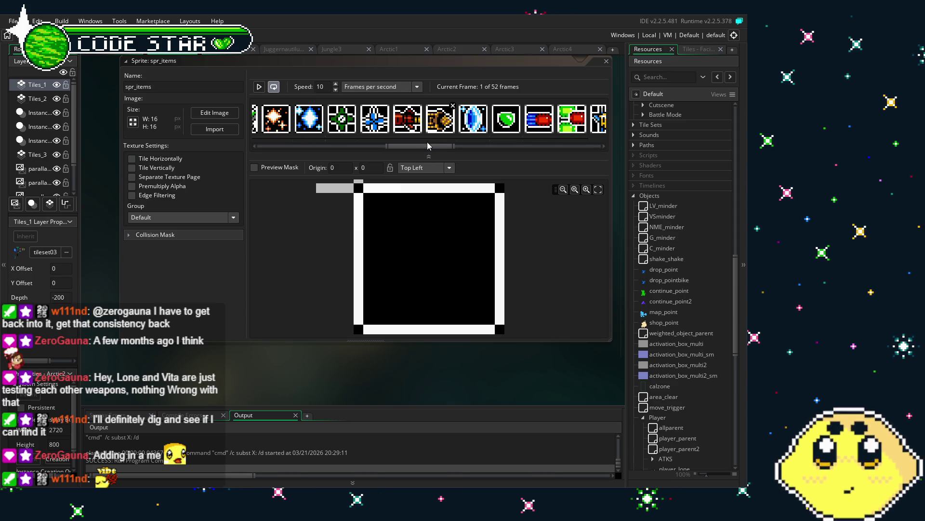
pyautogui.moveTo(430, 146); pyautogui.dragTo(277, 149)
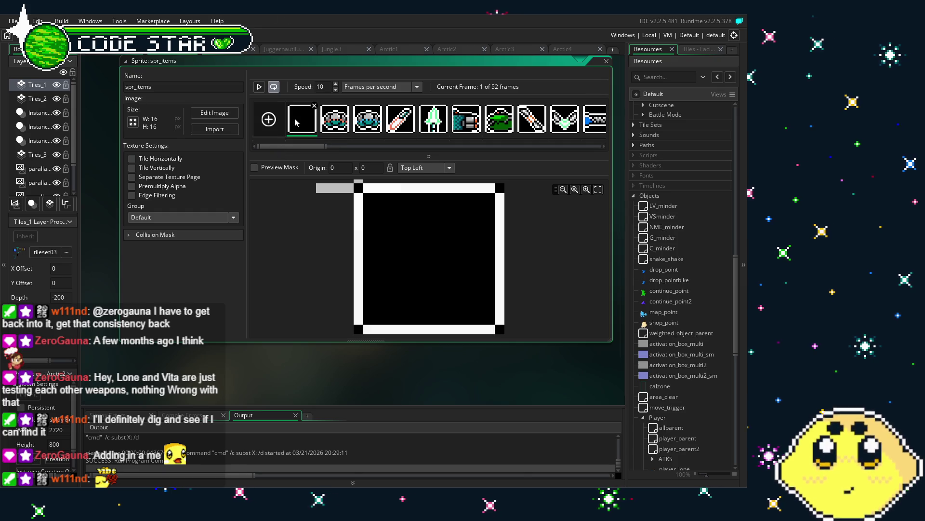
pyautogui.doubleClick(296, 122)
pyautogui.hotkey('ctrl', 'v')
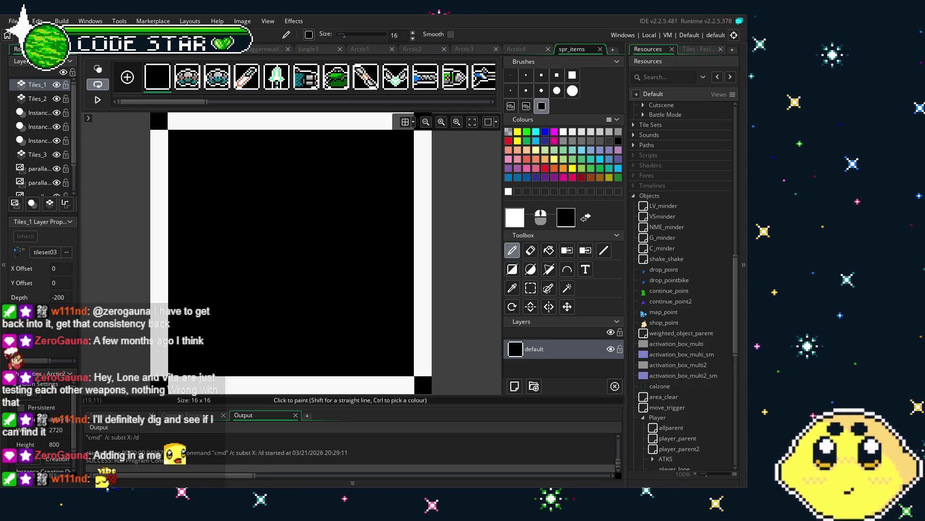
pyautogui.hotkey('alt', 'Tab')
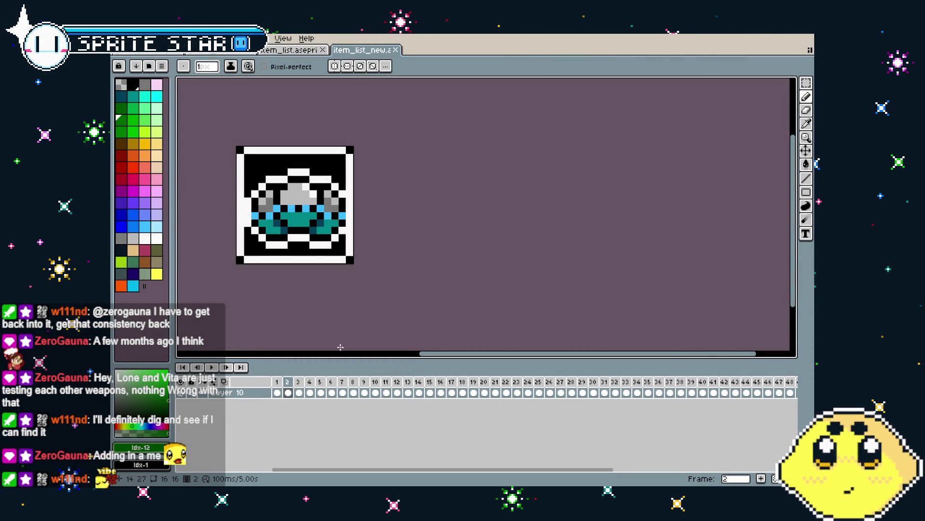
# Insert a new empty first frame in item_list_new and paste the black bordered square onto it
pyautogui.rightClick(277, 382)
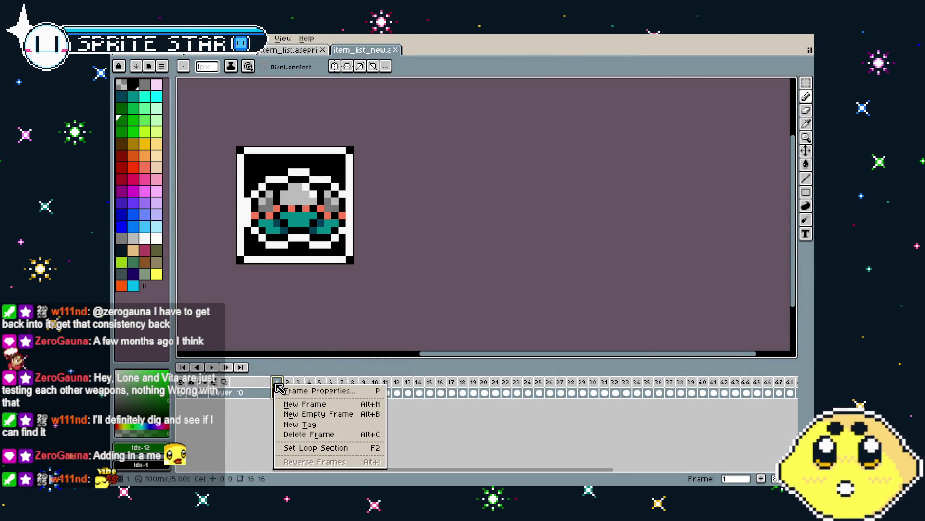
pyautogui.click(331, 408)
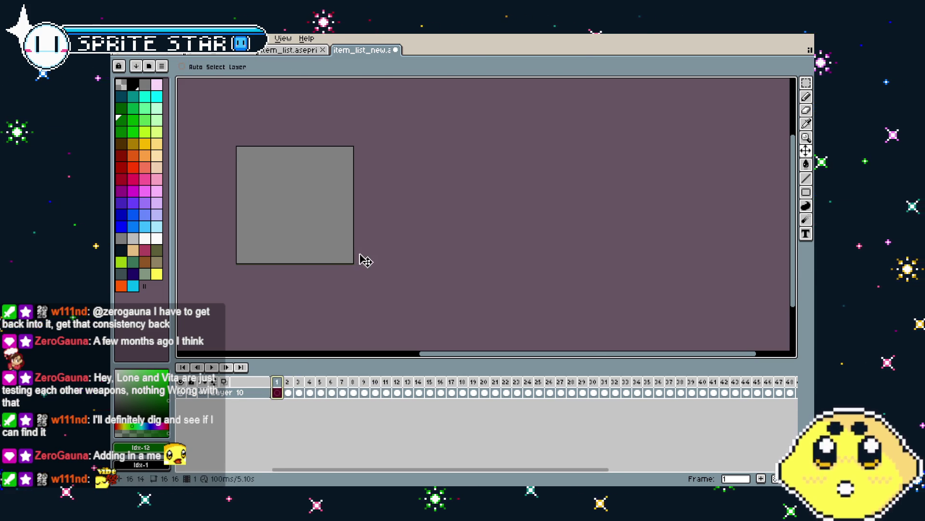
pyautogui.hotkey('ctrl', 'v')
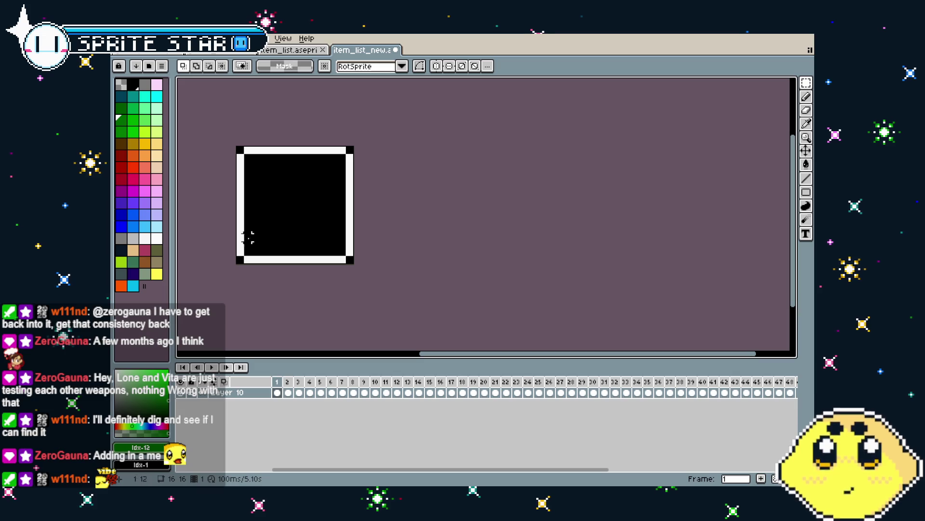
pyautogui.press('w')
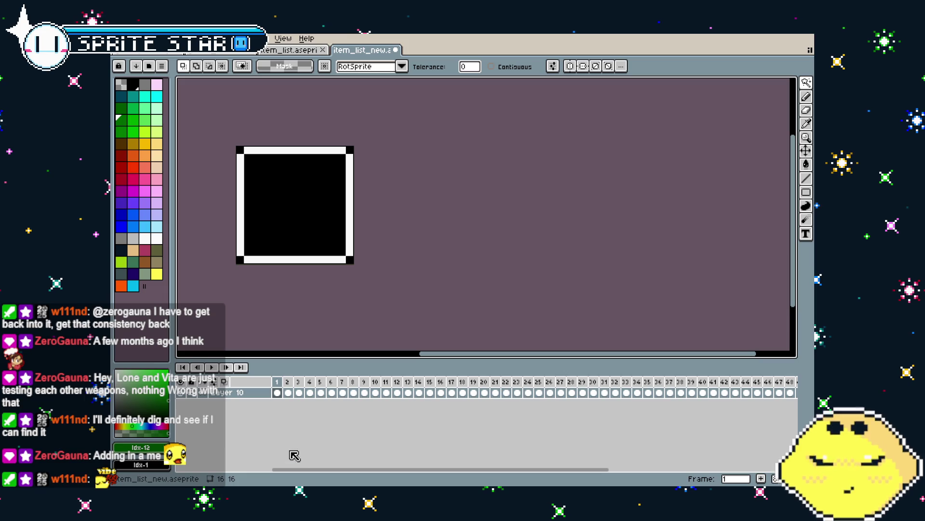
pyautogui.moveTo(318, 471); pyautogui.dragTo(506, 471)
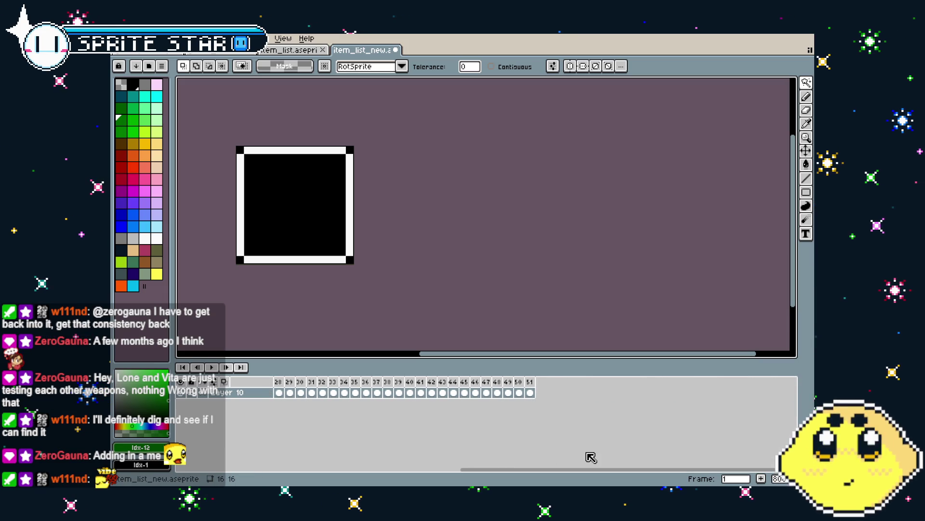
# Add a new empty frame 52 after frame 51 and paste the item icon into it
pyautogui.click(530, 382)
pyautogui.rightClick(531, 384)
pyautogui.click(559, 412)
pyautogui.hotkey('ctrl', 'v')
pyautogui.press('Return')
pyautogui.moveTo(271, 312); pyautogui.dragTo(392, 308)
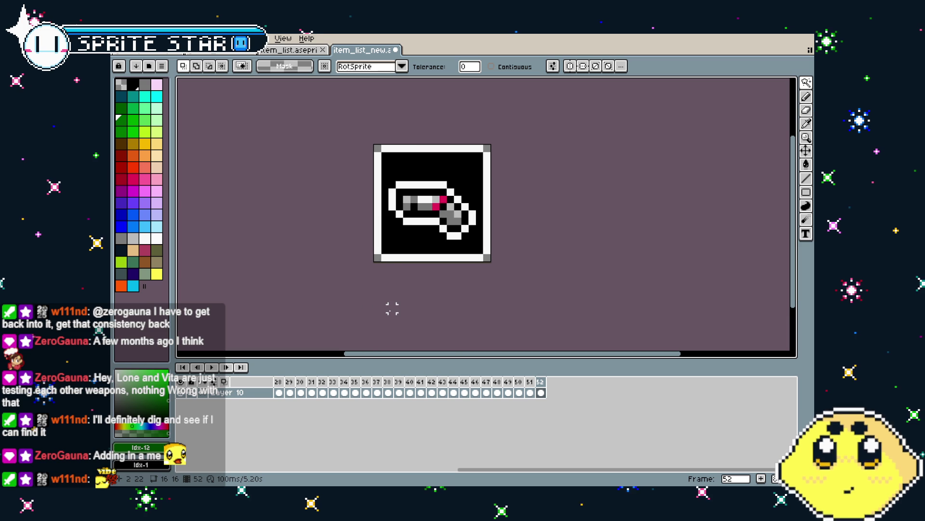
# Select the corner pixels of the blue sparkle in frame 21 with contiguous selection and delete them
pyautogui.press('Left')
pyautogui.press('Left')
pyautogui.press('Left')
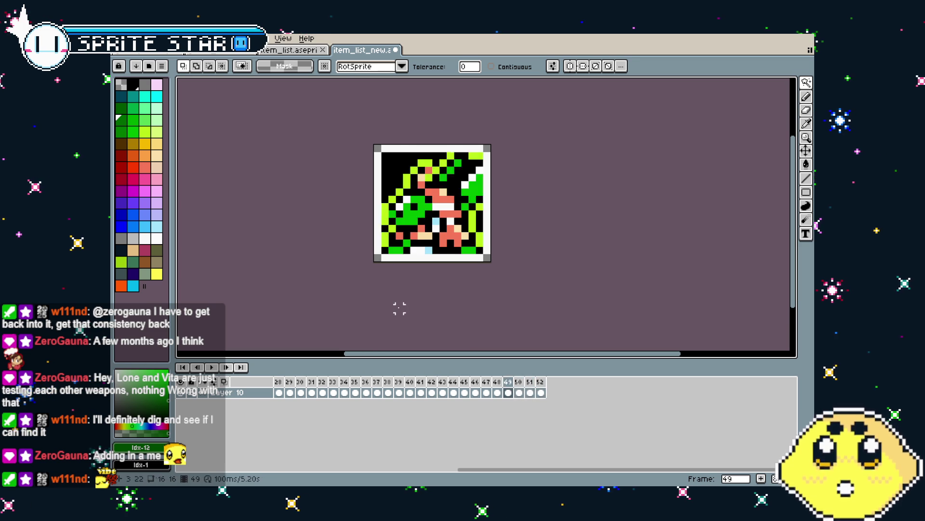
pyautogui.press('Left')
pyautogui.press('Left')
pyautogui.press('Left')
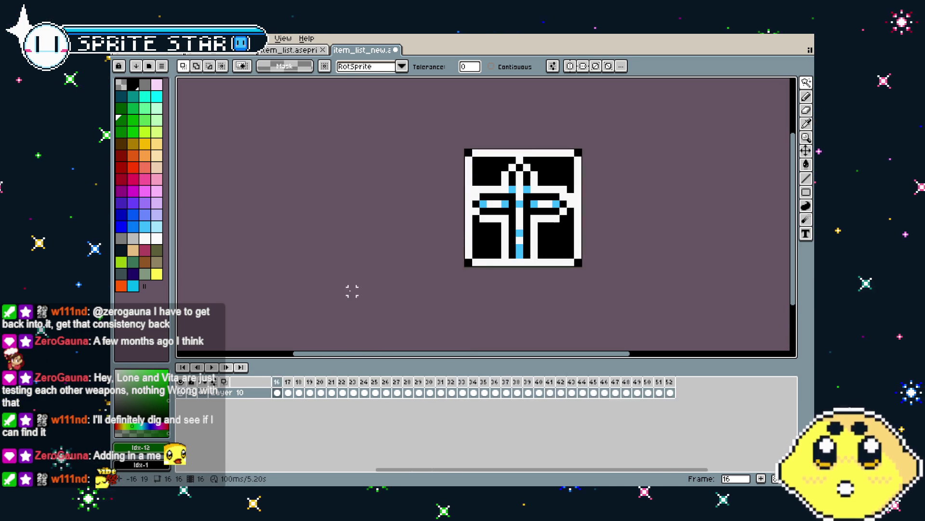
pyautogui.press('Right')
pyautogui.press('Right')
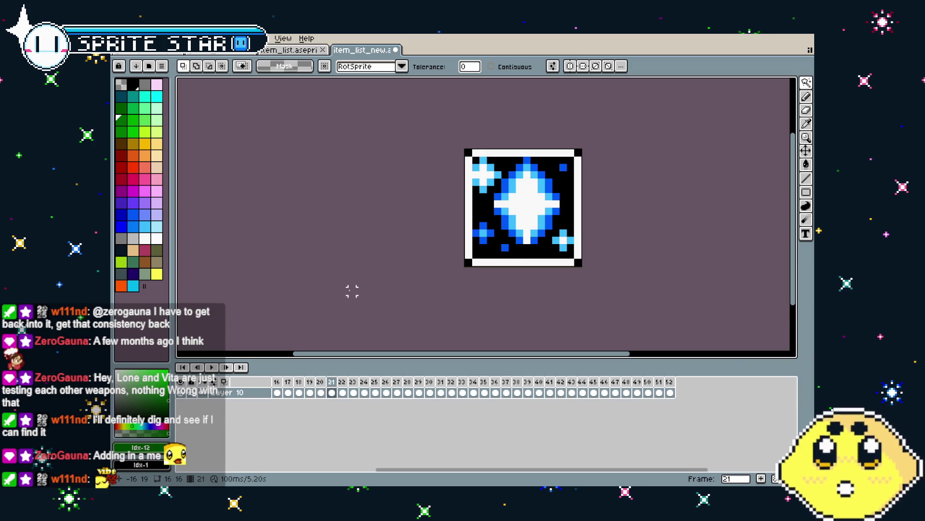
pyautogui.press('Left')
pyautogui.press('Return')
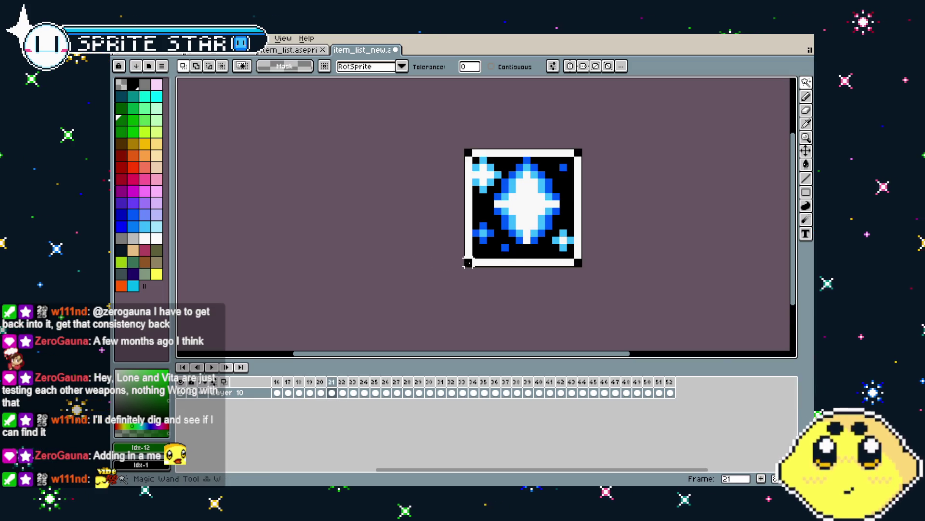
pyautogui.press('Return')
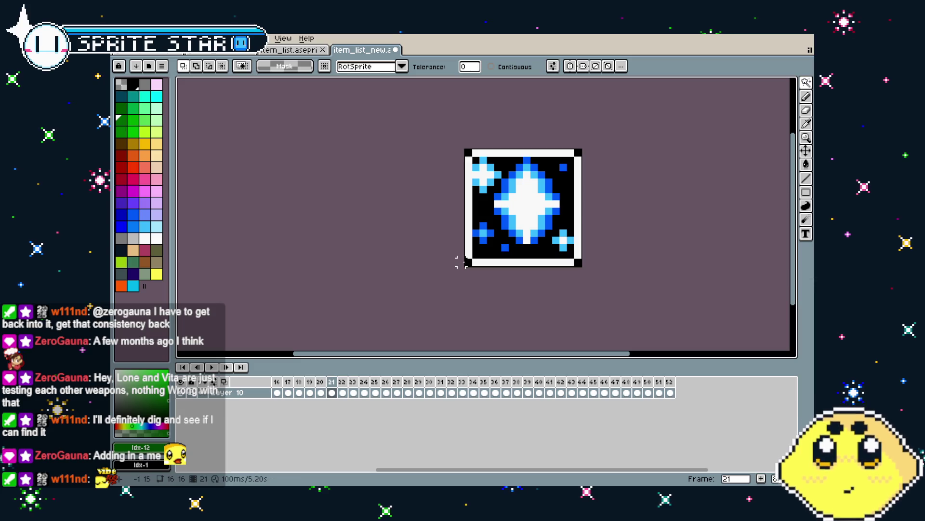
pyautogui.click(492, 67)
pyautogui.click(467, 152)
pyautogui.click(578, 153)
pyautogui.click(578, 262)
pyautogui.press('Delete')
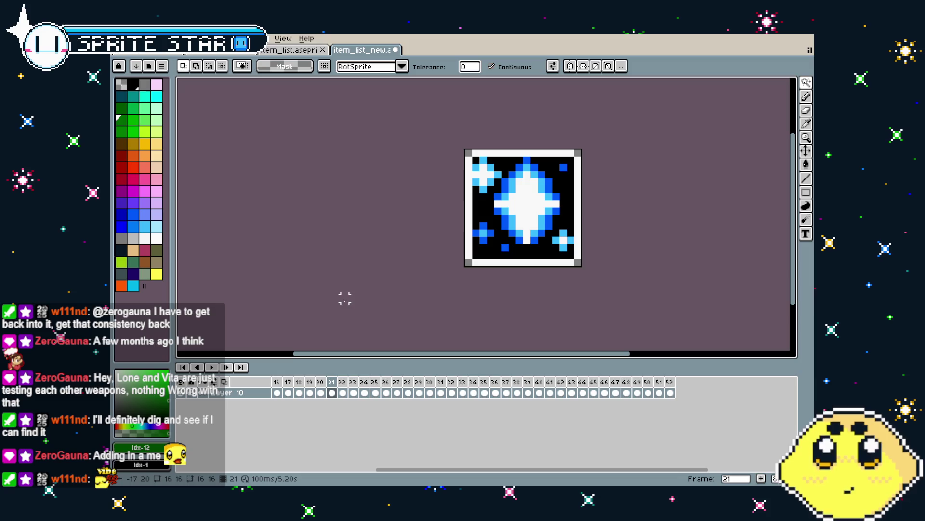
# Delete the right-hand corner pixels of the orange sparkle in frame 20 and reselect its corners
pyautogui.press('Left')
pyautogui.press('Right')
pyautogui.press('Left')
pyautogui.press('b')
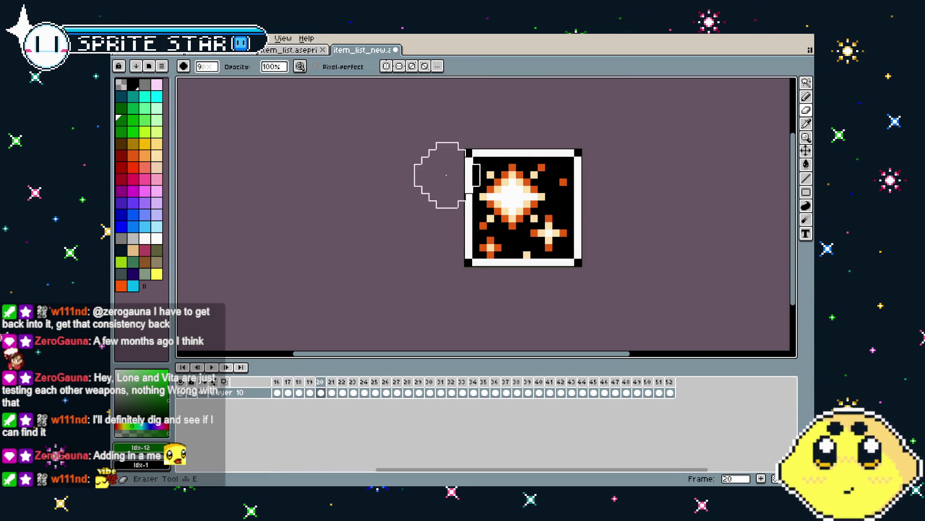
pyautogui.press('w')
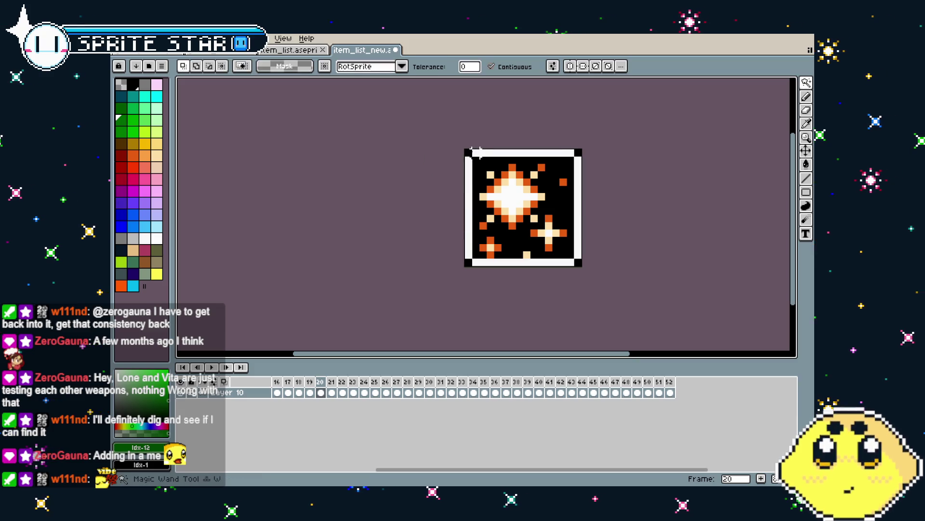
pyautogui.keyDown('shift'); pyautogui.click(578, 152); pyautogui.keyUp('shift')
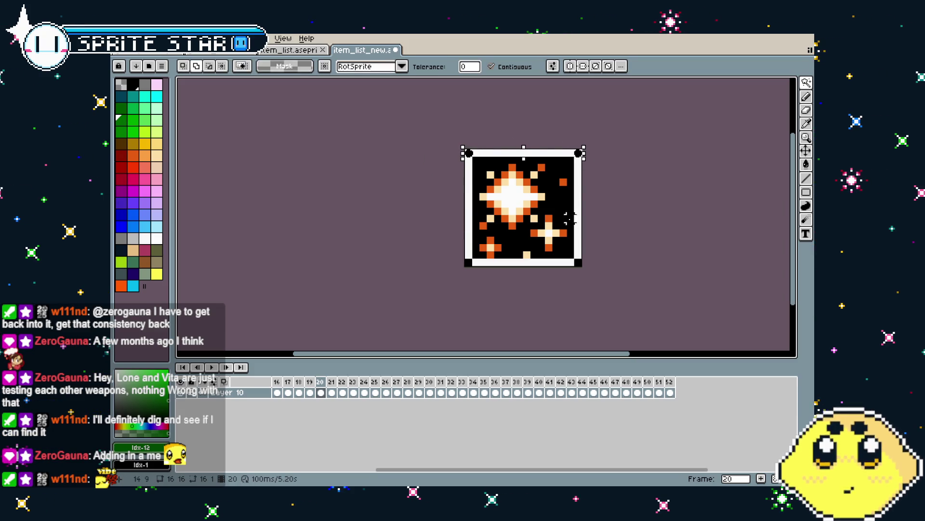
pyautogui.keyDown('shift'); pyautogui.click(578, 262); pyautogui.keyUp('shift')
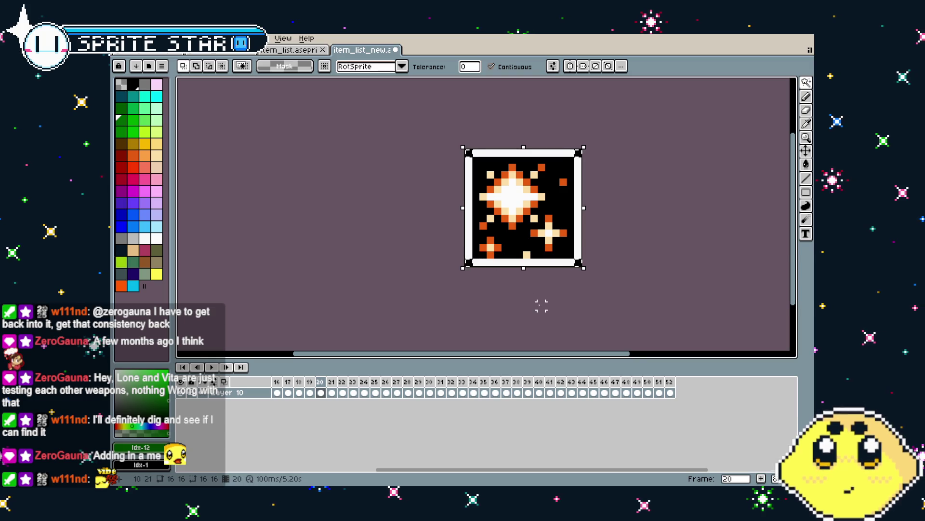
pyautogui.press('Delete')
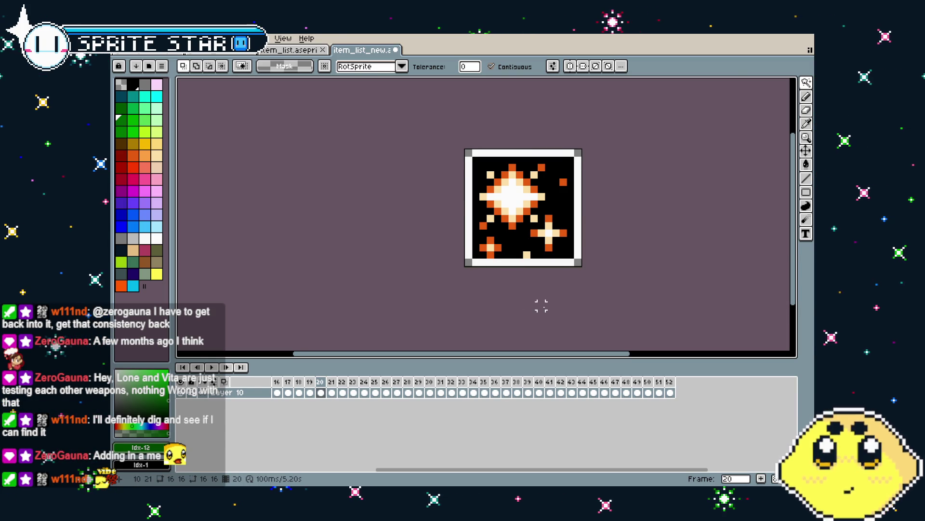
pyautogui.click(469, 263)
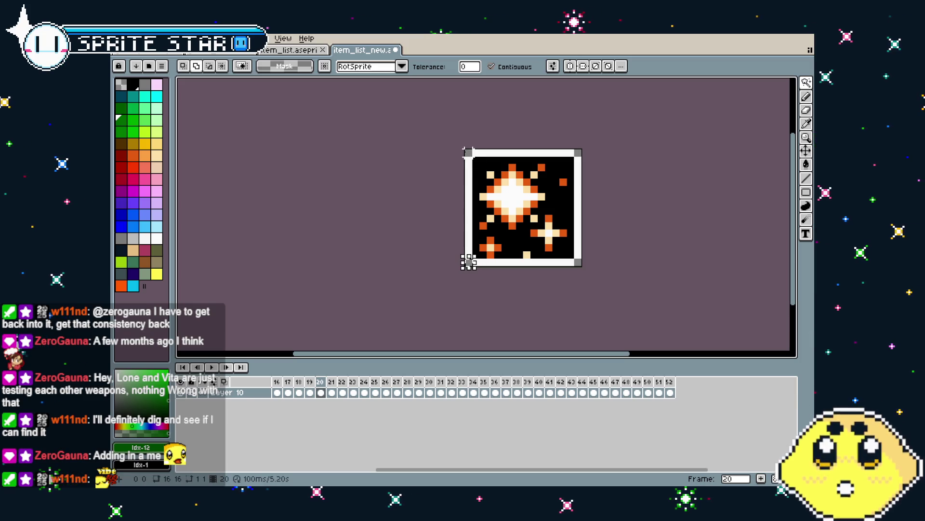
pyautogui.keyDown('shift'); pyautogui.click(578, 153); pyautogui.keyUp('shift')
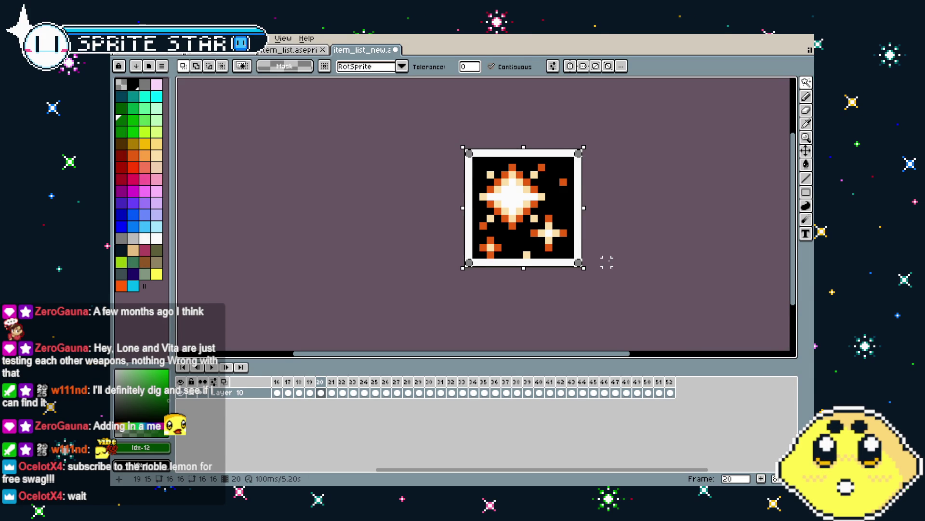
# Step backward through the icon frames from frame 19, wrapping past frame 1 to 52, then forward to frame 2
pyautogui.press(',')
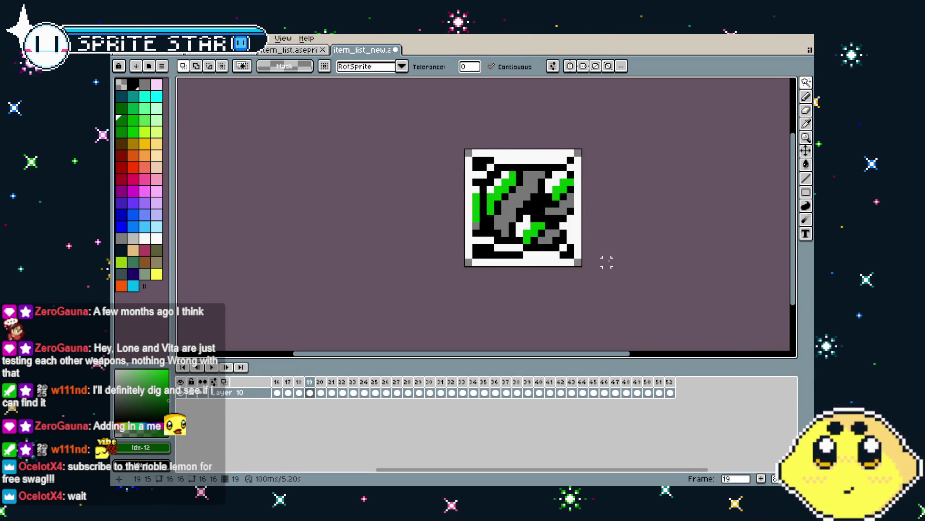
pyautogui.hotkey('ctrl', 'a')
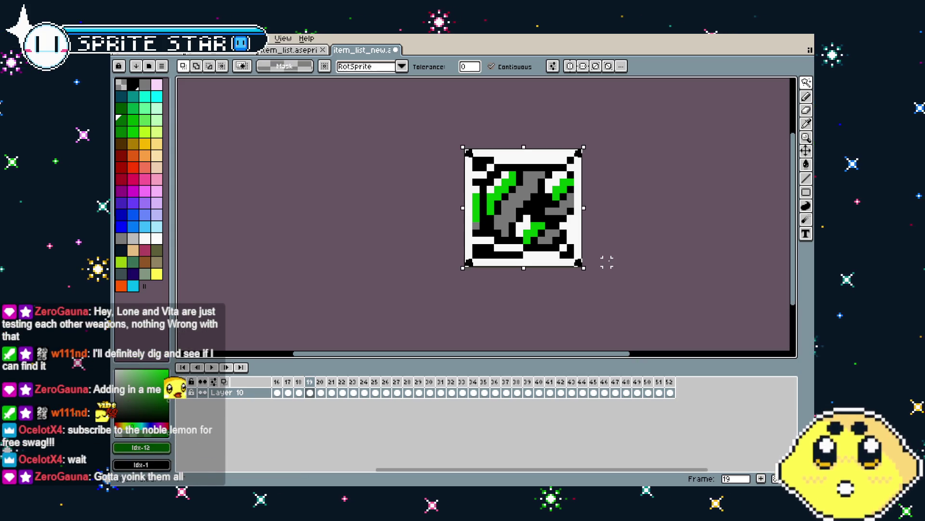
pyautogui.press('b')
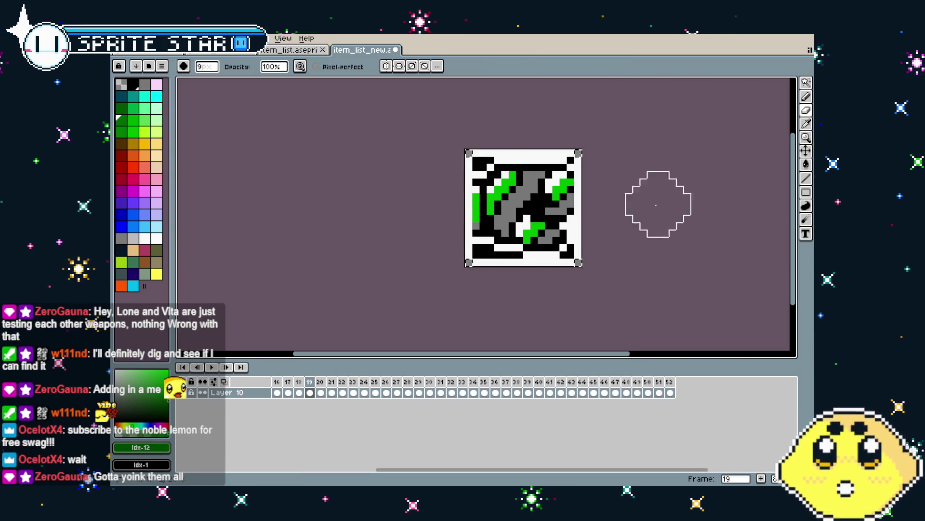
pyautogui.press(',')
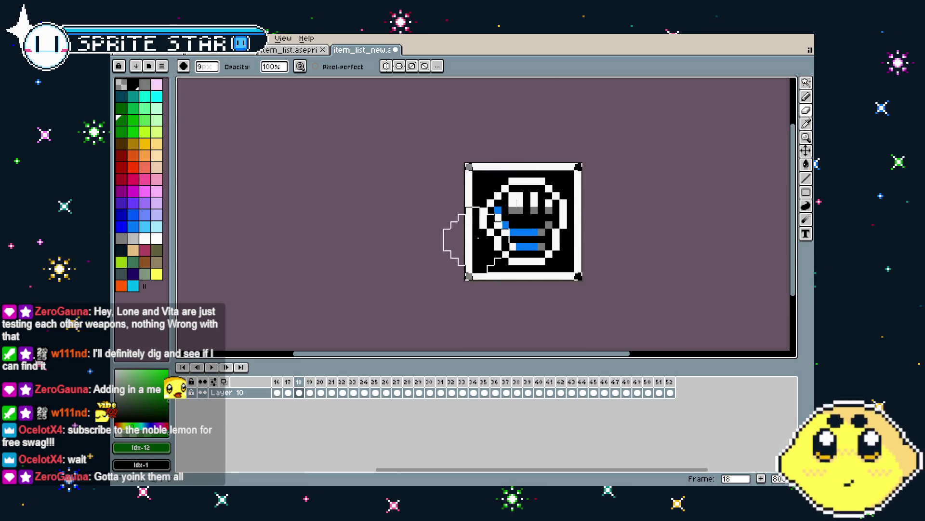
pyautogui.press(',')
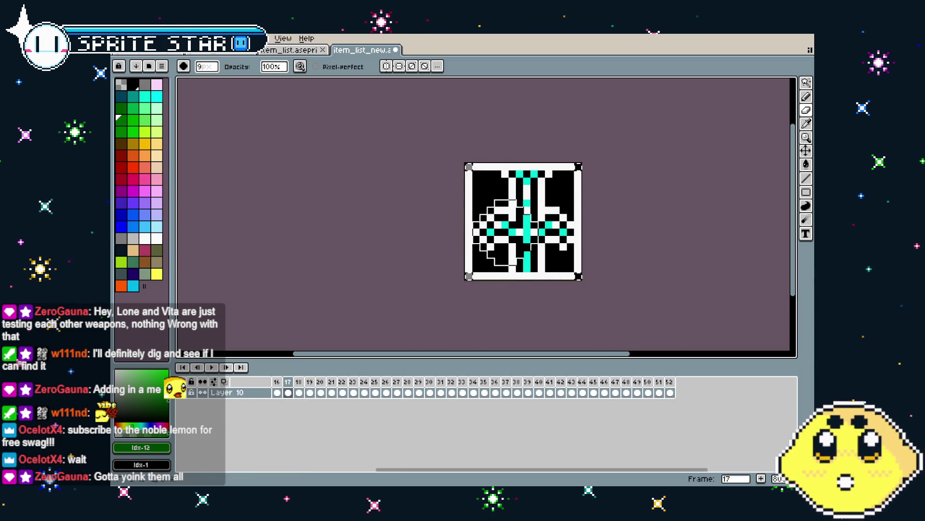
pyautogui.press(',')
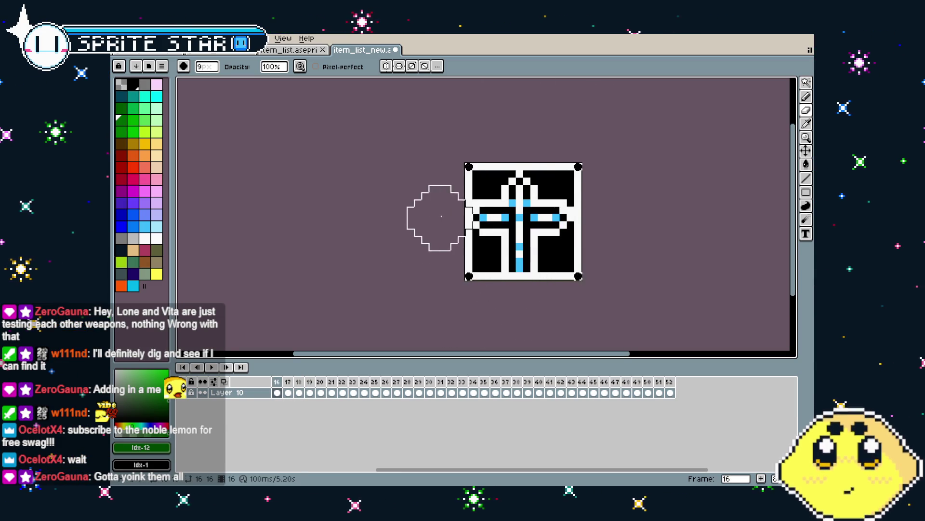
pyautogui.press(',')
pyautogui.press(',')
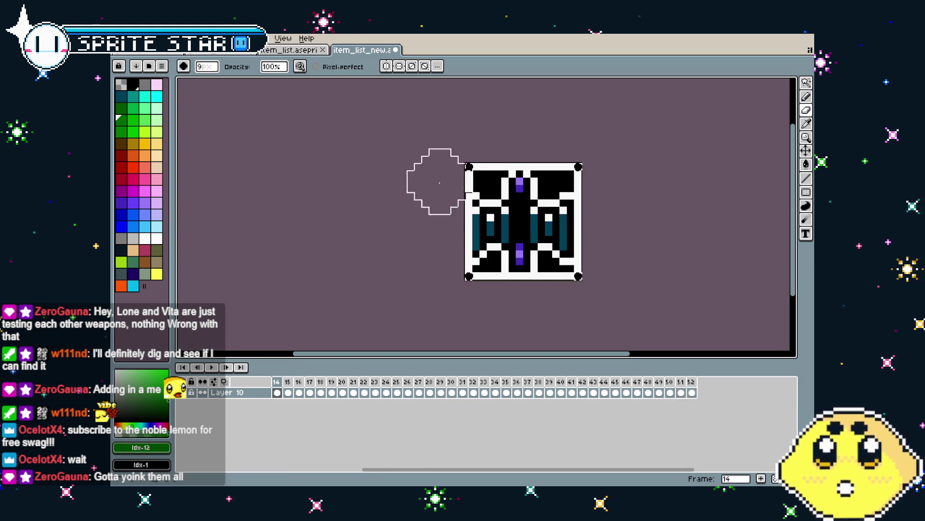
pyautogui.press(',')
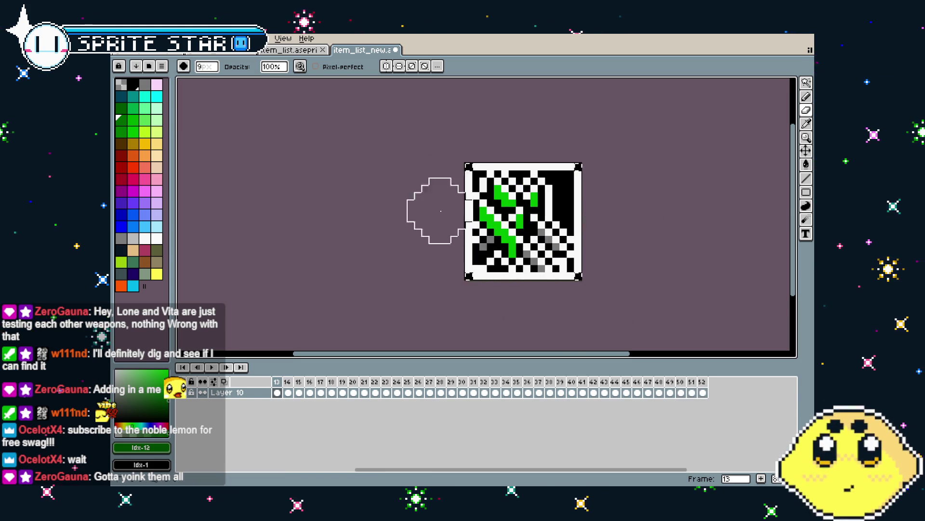
pyautogui.press(',')
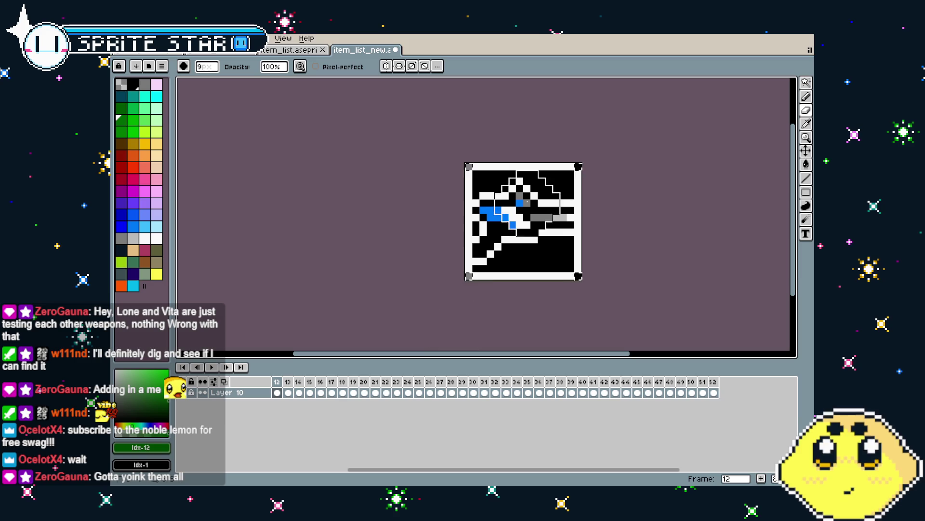
pyautogui.press(',')
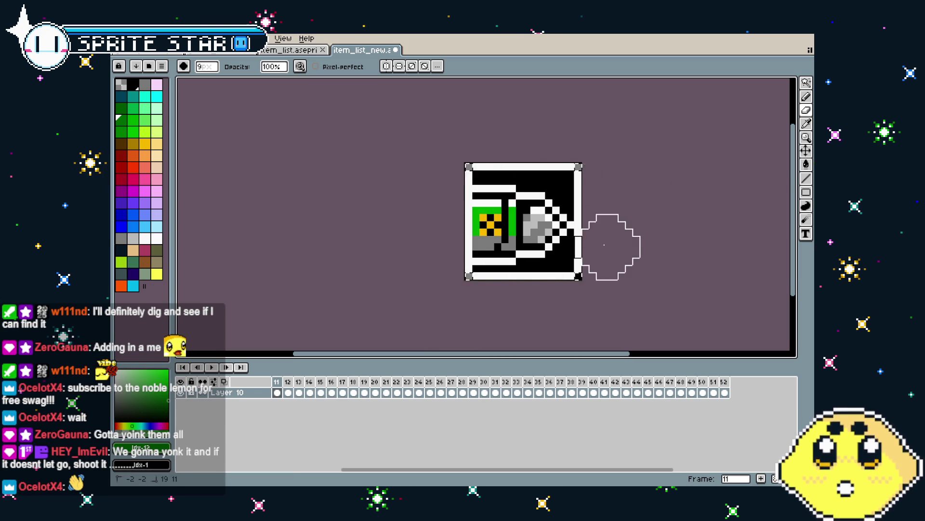
pyautogui.press(',')
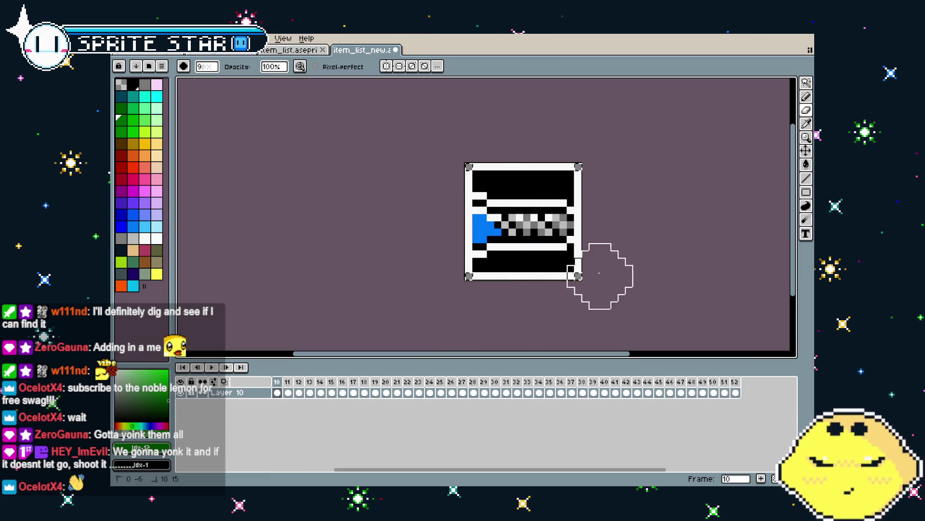
pyautogui.press(',')
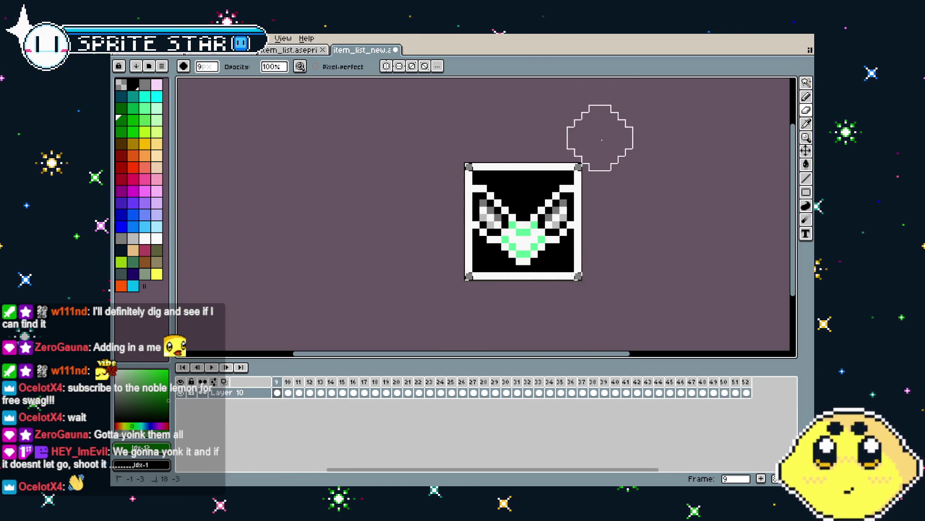
pyautogui.press(',')
pyautogui.press(',')
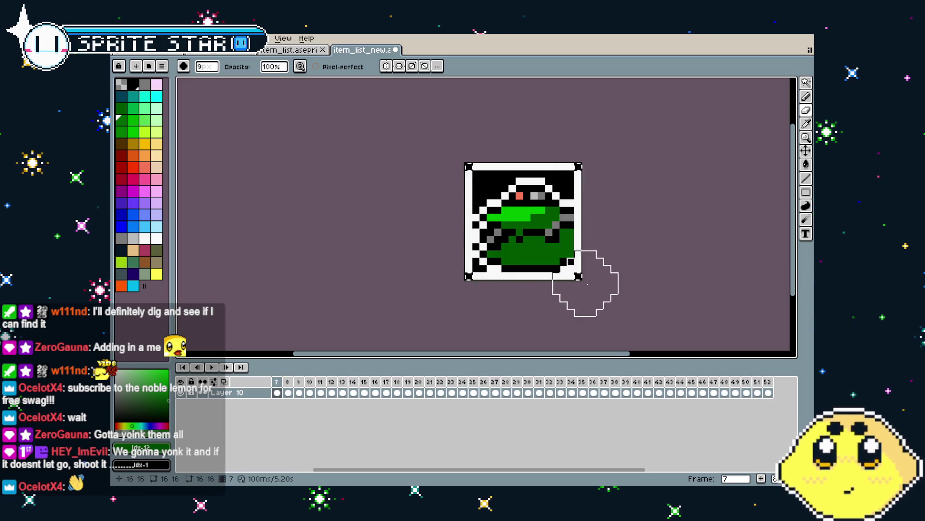
pyautogui.press('.')
pyautogui.press(',')
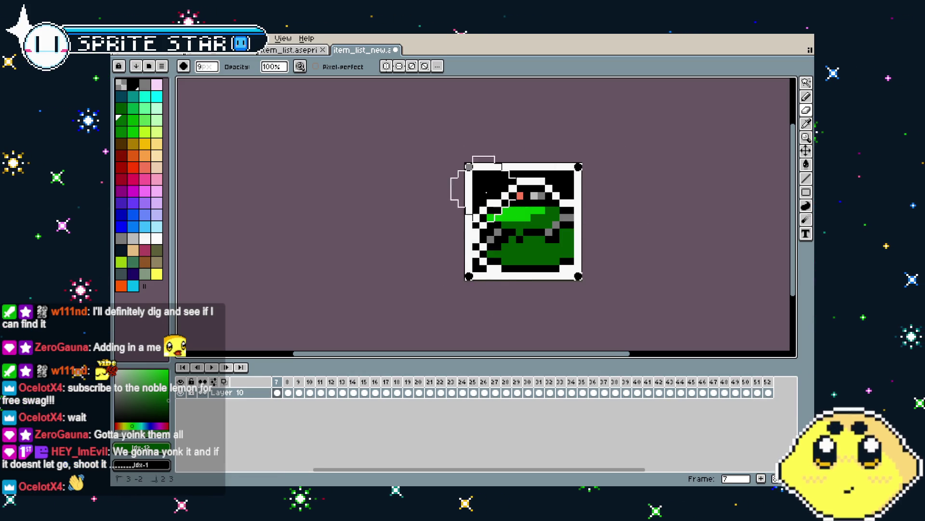
pyautogui.press(',')
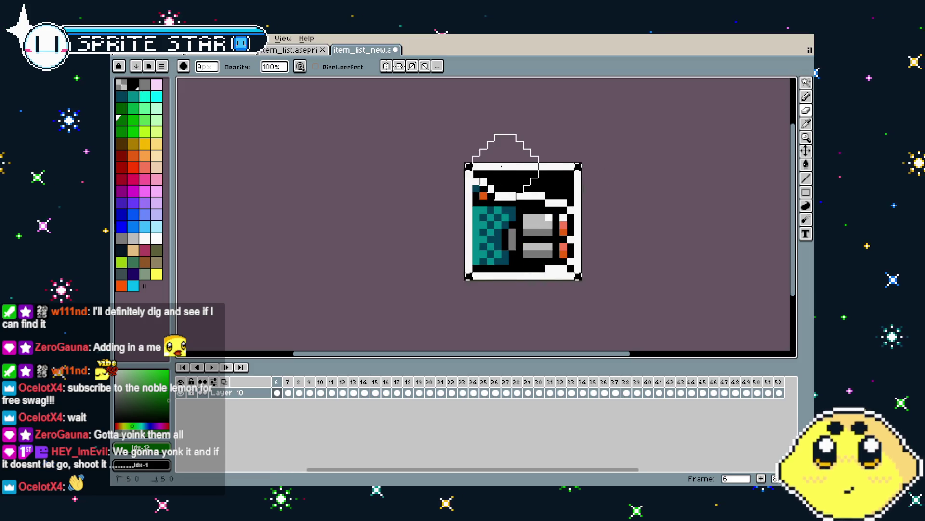
pyautogui.press(',')
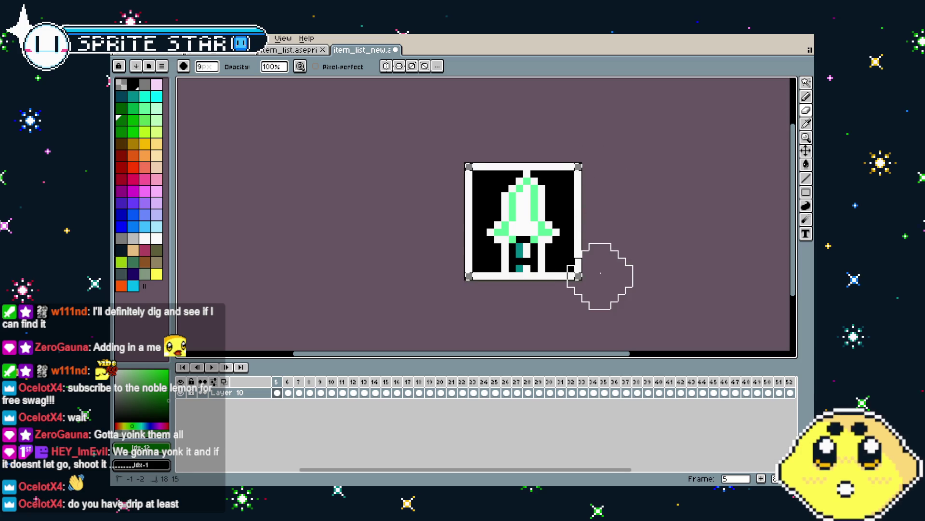
pyautogui.press(',')
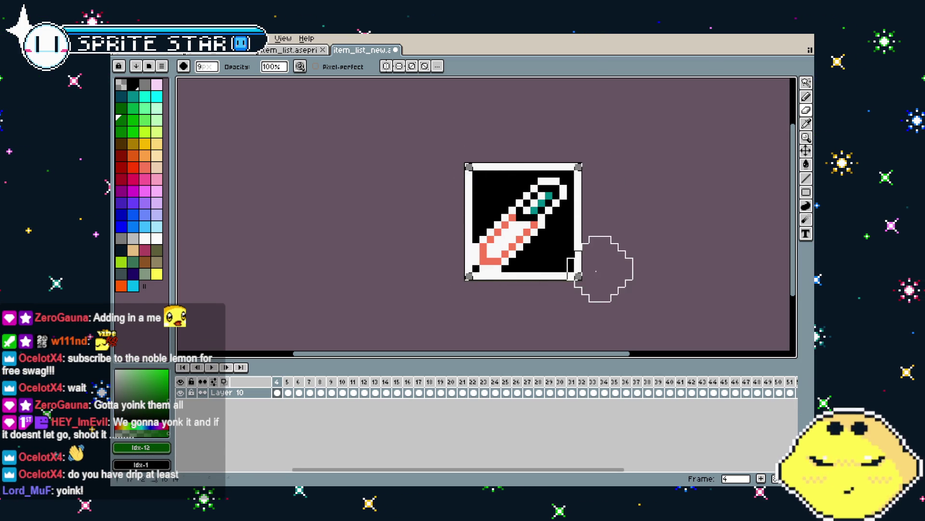
pyautogui.press(',')
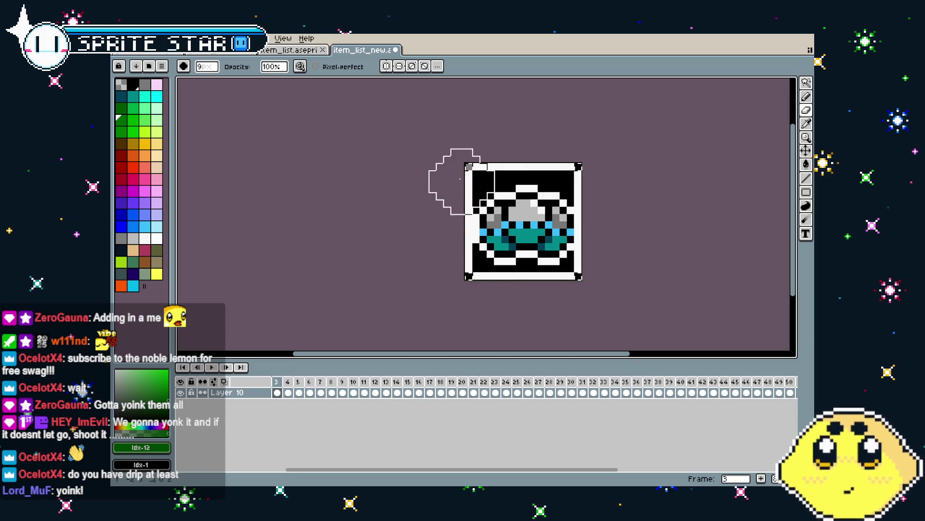
pyautogui.press(',')
pyautogui.press(',')
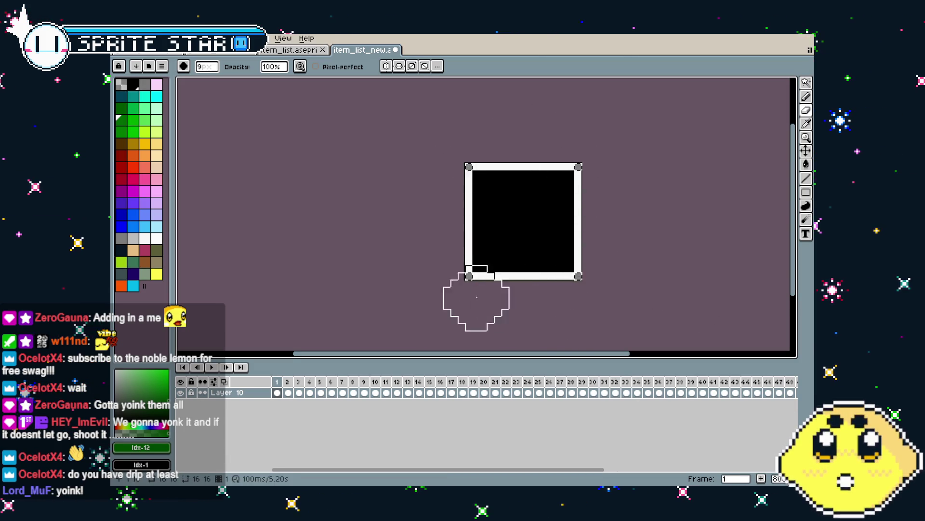
pyautogui.press(',')
pyautogui.press(',')
pyautogui.press(',')
pyautogui.press(',')
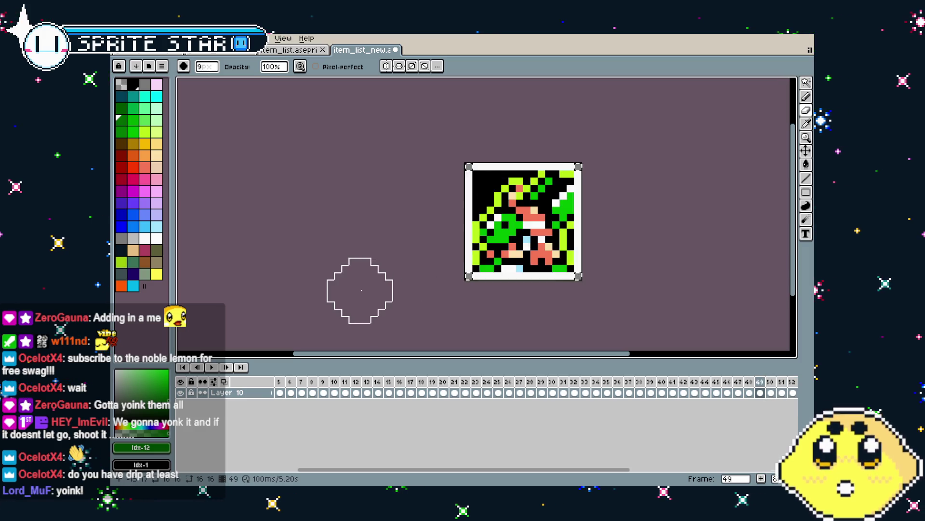
pyautogui.press(',')
pyautogui.press(',')
pyautogui.press(',')
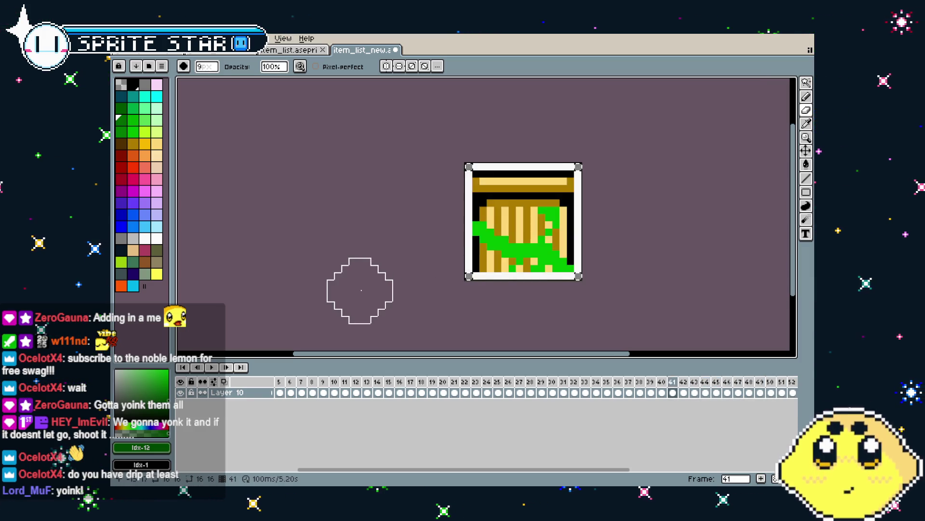
pyautogui.press(',')
pyautogui.press(',')
pyautogui.press(',')
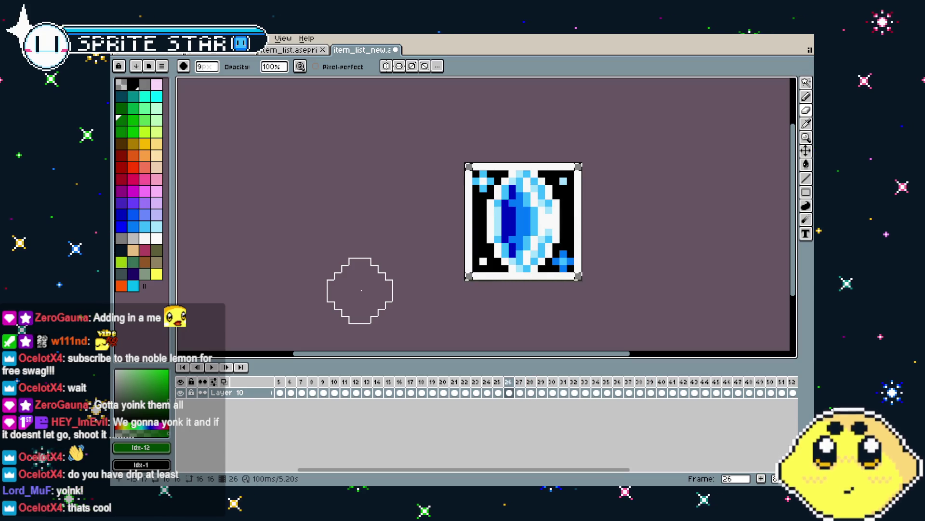
pyautogui.press(',')
pyautogui.press(',')
pyautogui.press(',')
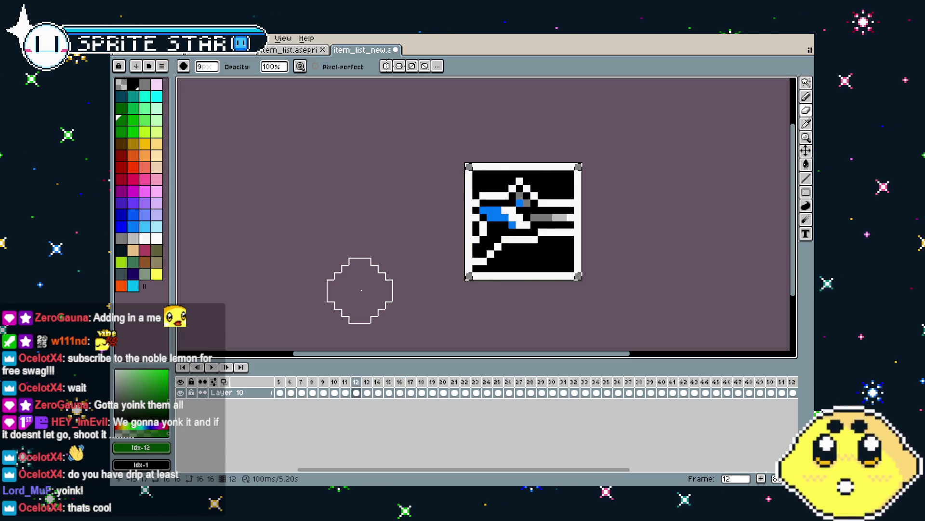
pyautogui.press(',')
pyautogui.press(',')
pyautogui.press(',')
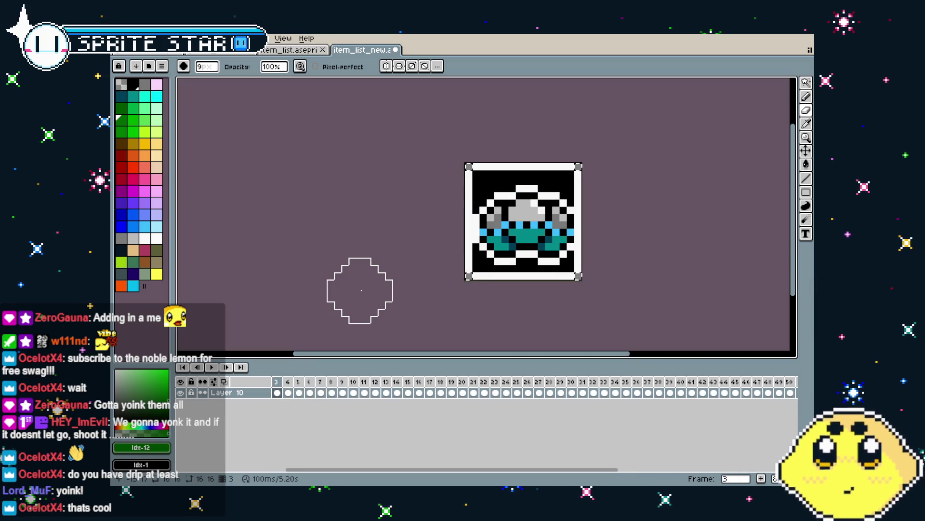
pyautogui.press('.')
pyautogui.press('.')
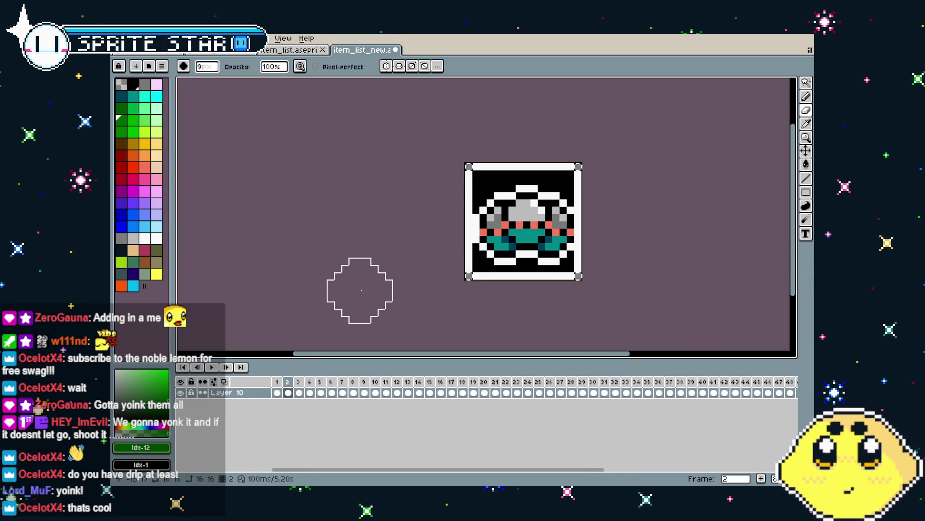
# Pan and zoom to inspect the icons, then save item_list_new.aseprite and return to frame 1
pyautogui.moveTo(361, 290); pyautogui.dragTo(337, 289)
pyautogui.moveTo(392, 299); pyautogui.dragTo(301, 300)
pyautogui.scroll(-1, 346, 299)
pyautogui.scroll(3, 301, 297)
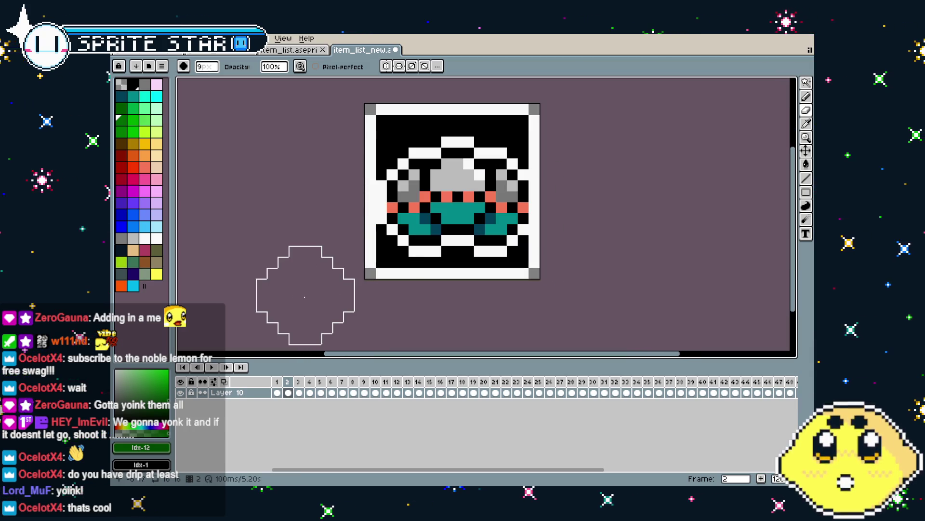
pyautogui.moveTo(304, 296)
pyautogui.mouseDown()
pyautogui.moveTo(285, 295)
pyautogui.moveTo(328, 219)
pyautogui.moveTo(308, 270)
pyautogui.mouseUp()
pyautogui.scroll(-1, 286, 293)
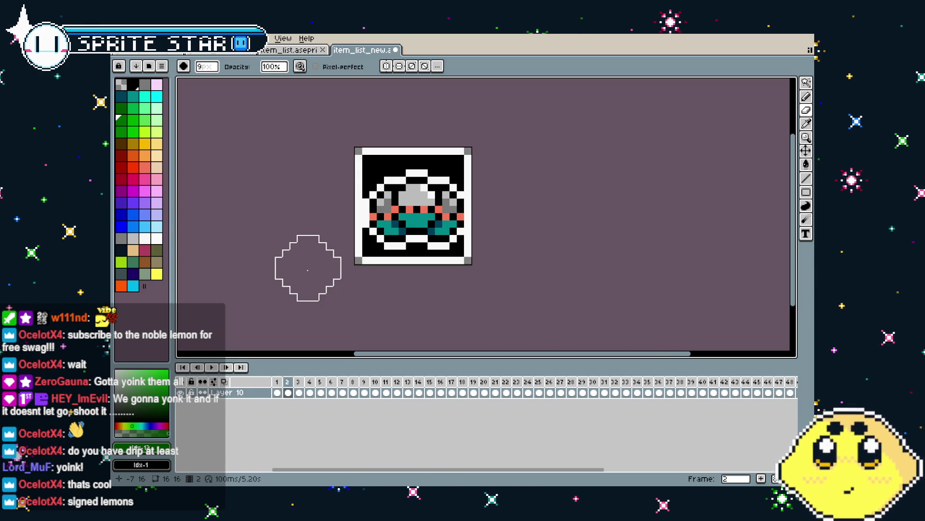
pyautogui.scroll(2, 305, 270)
pyautogui.press('b')
pyautogui.scroll(-1, 299, 275)
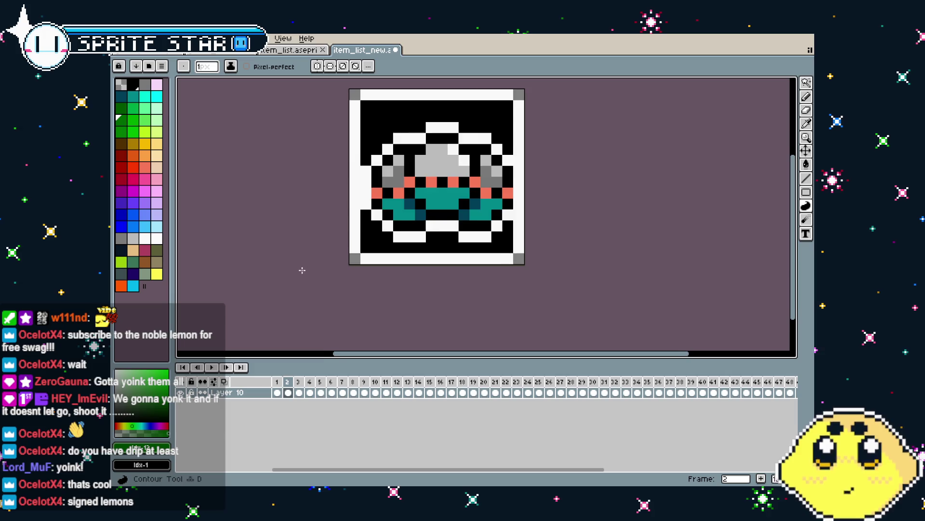
pyautogui.scroll(1, 281, 288)
pyautogui.scroll(-2, 304, 292)
pyautogui.hotkey('ctrl', 's')
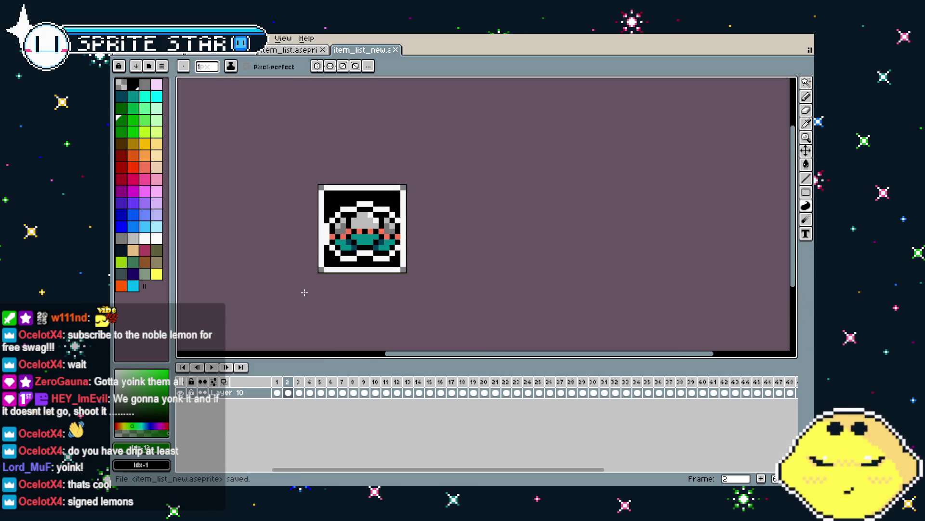
pyautogui.press('Left')
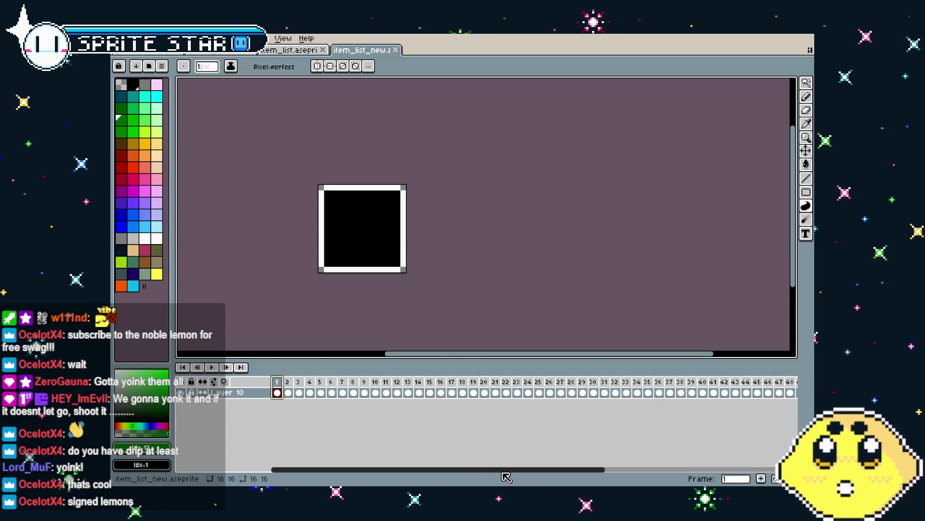
# View the icons in frames 52 and 29 of the timeline
pyautogui.moveTo(535, 469); pyautogui.dragTo(728, 478)
pyautogui.click(530, 381)
pyautogui.moveTo(393, 321); pyautogui.dragTo(481, 314)
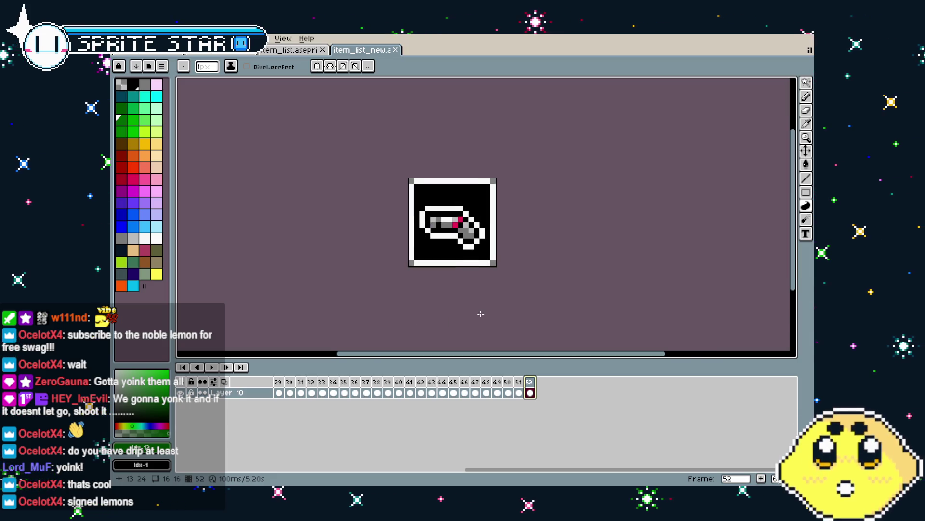
pyautogui.scroll(-1, 480, 314)
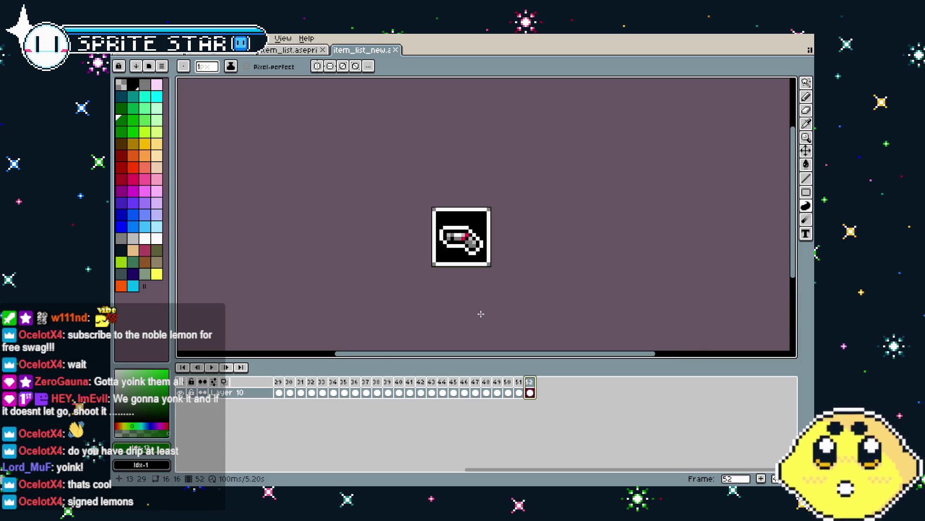
pyautogui.click(279, 392)
pyautogui.hscroll(-3, 295, 318)
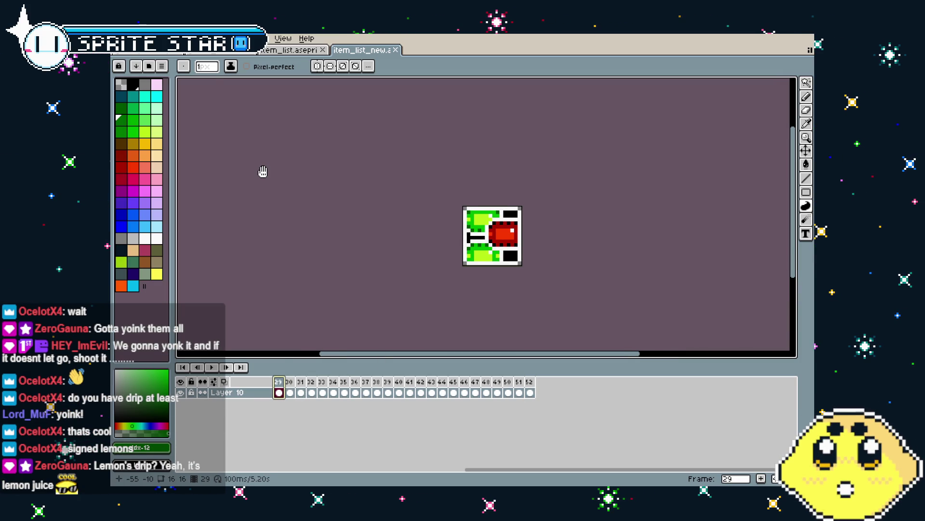
pyautogui.moveTo(263, 172); pyautogui.dragTo(286, 173)
# Export the icon animation as item_list_new.gif via File > Export As
pyautogui.click(118, 38)
pyautogui.click(118, 38)
pyautogui.click(118, 38)
pyautogui.moveTo(164, 128)
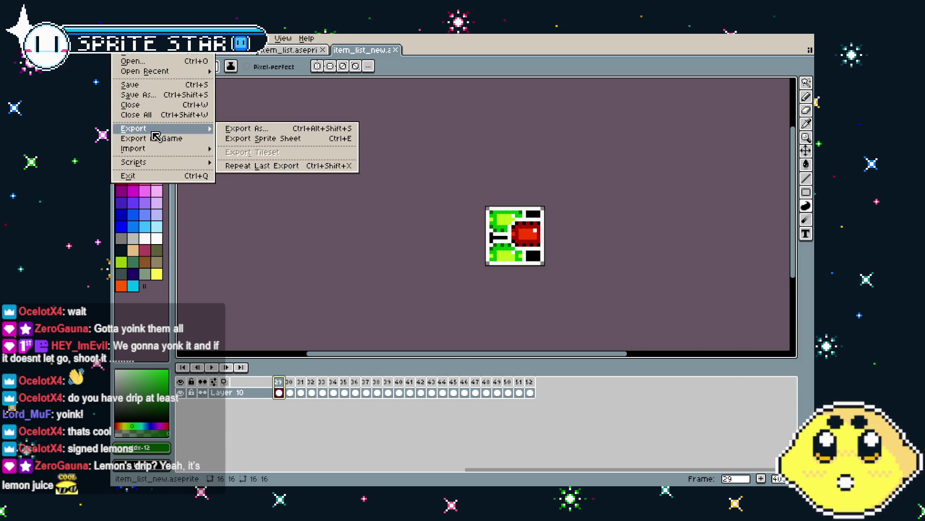
pyautogui.click(233, 127)
pyautogui.click(439, 320)
pyautogui.hscroll(2, 491, 292)
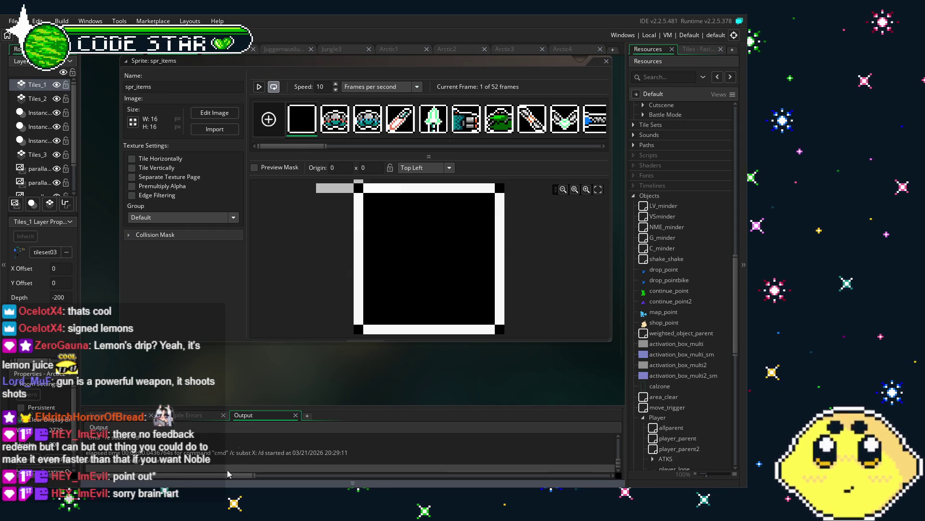
pyautogui.moveTo(278, 376)
pyautogui.mouseDown()
pyautogui.moveTo(214, 377)
pyautogui.moveTo(236, 379)
pyautogui.mouseUp()
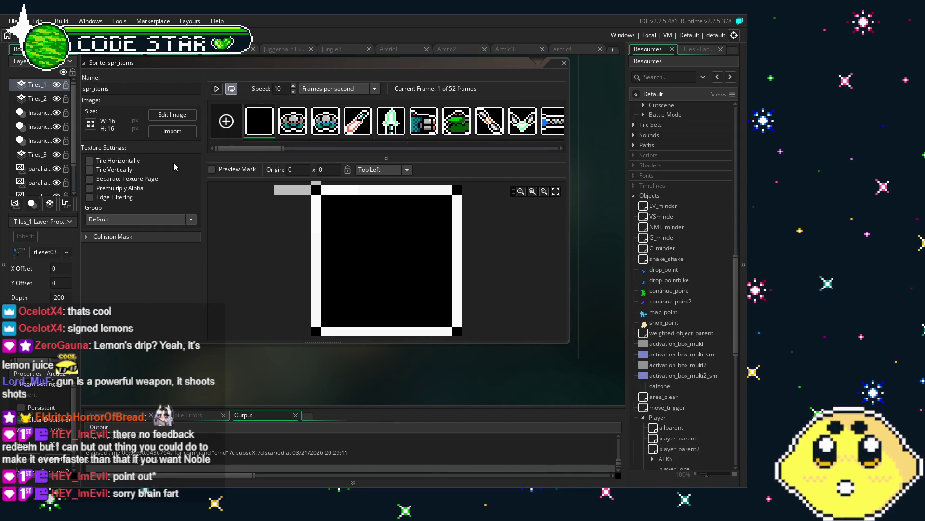
# Import the exported icon file into spr_items, accepting that the import cannot be undone
pyautogui.click(177, 135)
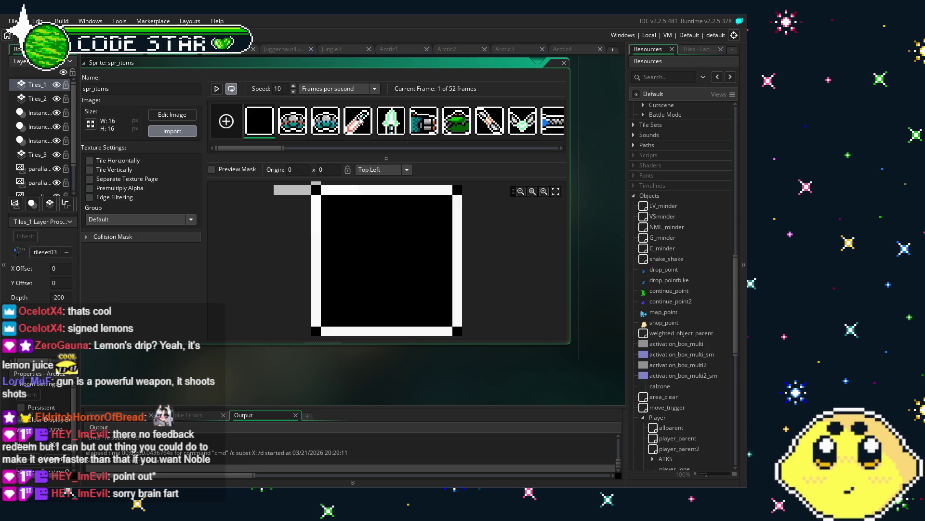
pyautogui.press('Return')
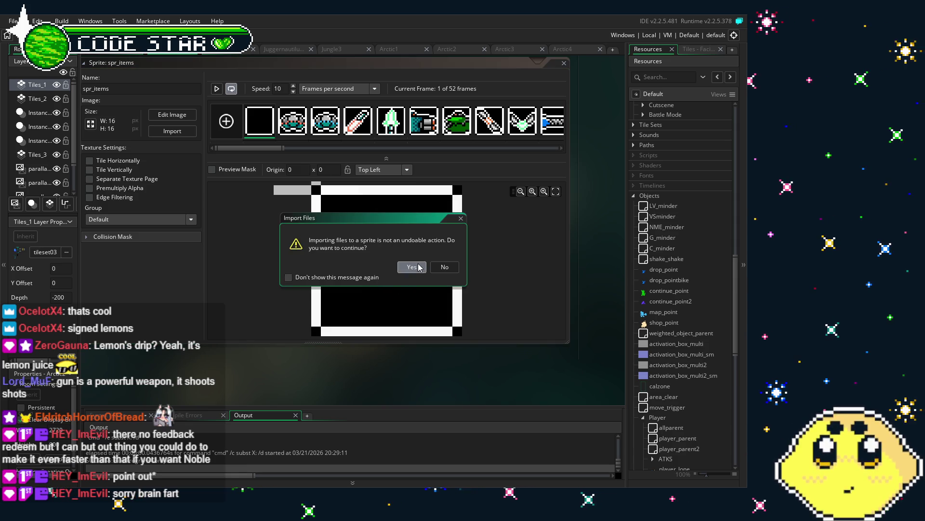
pyautogui.click(412, 267)
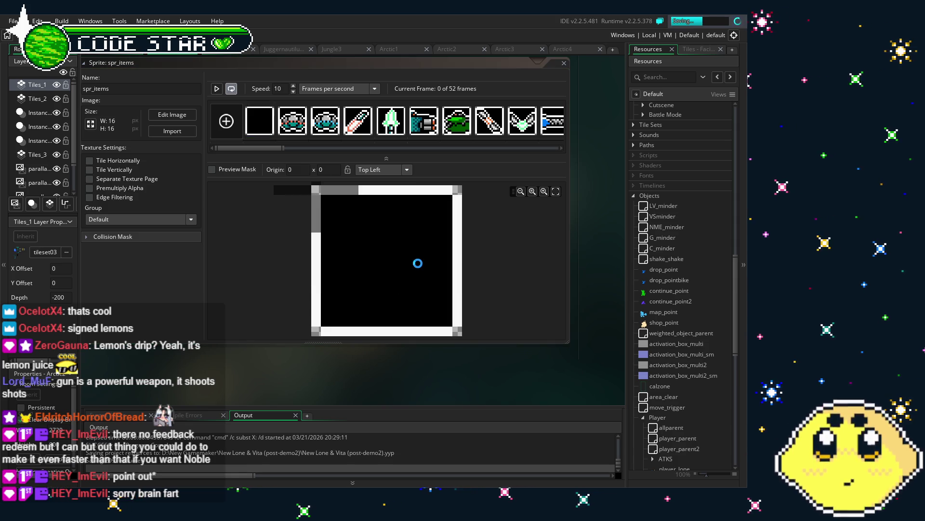
pyautogui.click(269, 149)
pyautogui.moveTo(269, 153)
pyautogui.mouseDown()
pyautogui.moveTo(571, 153)
pyautogui.moveTo(241, 155)
pyautogui.mouseUp()
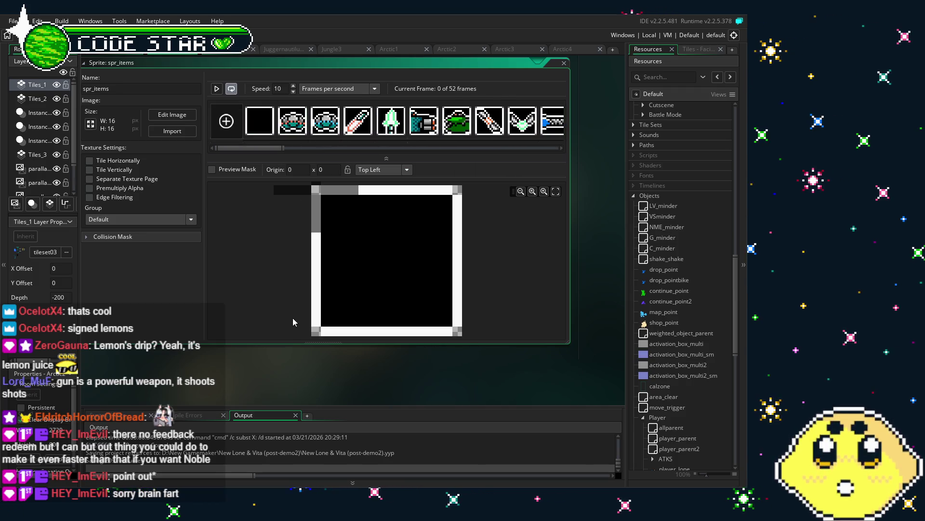
pyautogui.moveTo(244, 364); pyautogui.dragTo(221, 361)
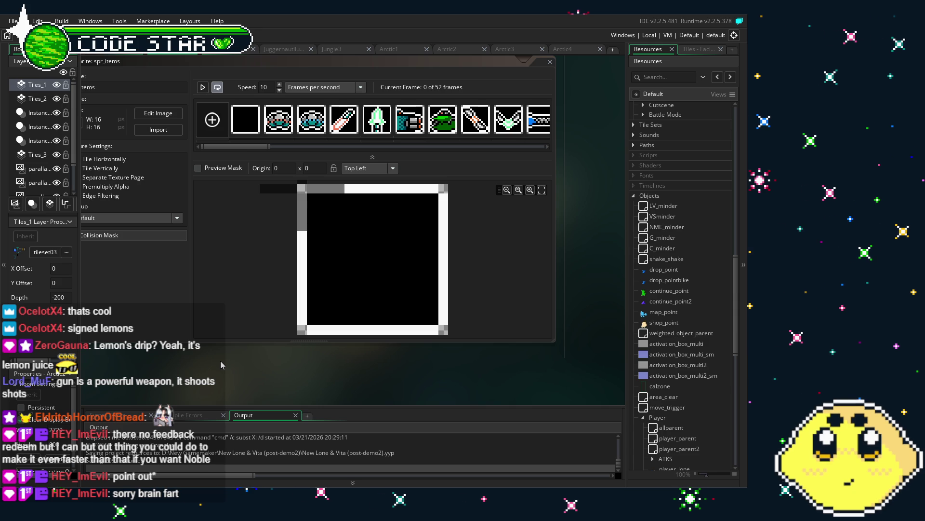
# Collapse the HUDs sprite folder and pan the workspace to view the 52-frame spr_items editor
pyautogui.moveTo(221, 361)
pyautogui.mouseDown()
pyautogui.moveTo(187, 355)
pyautogui.moveTo(210, 357)
pyautogui.mouseUp()
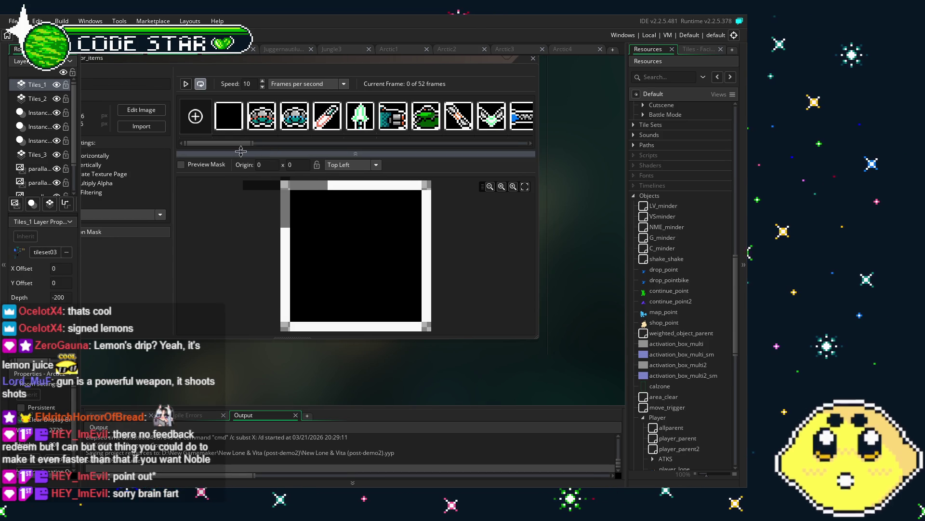
pyautogui.moveTo(226, 143)
pyautogui.mouseDown()
pyautogui.moveTo(277, 146)
pyautogui.moveTo(227, 145)
pyautogui.mouseUp()
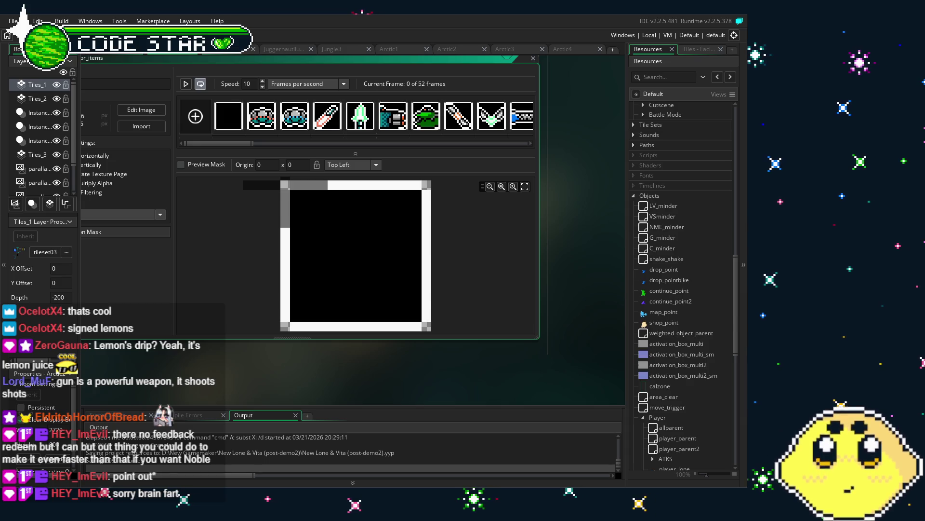
pyautogui.scroll(6, 655, 317)
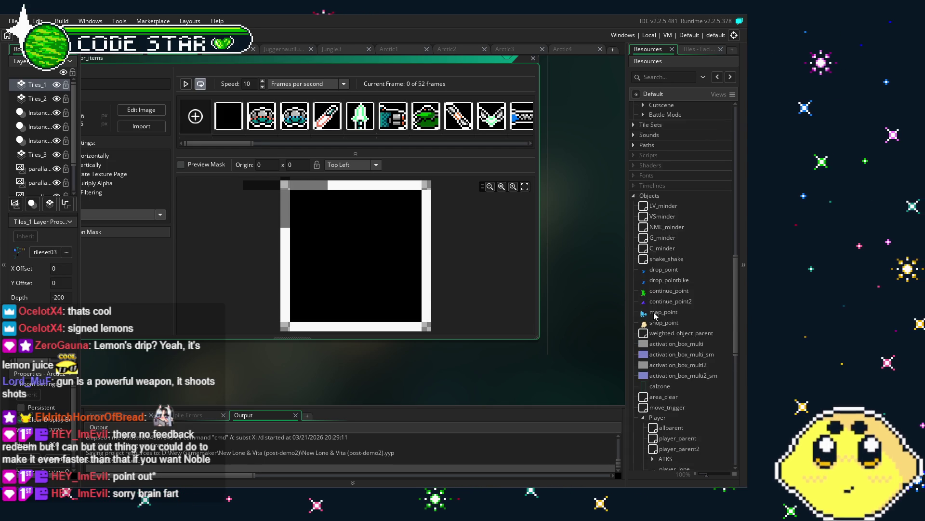
pyautogui.scroll(5, 643, 290)
pyautogui.scroll(9, 649, 270)
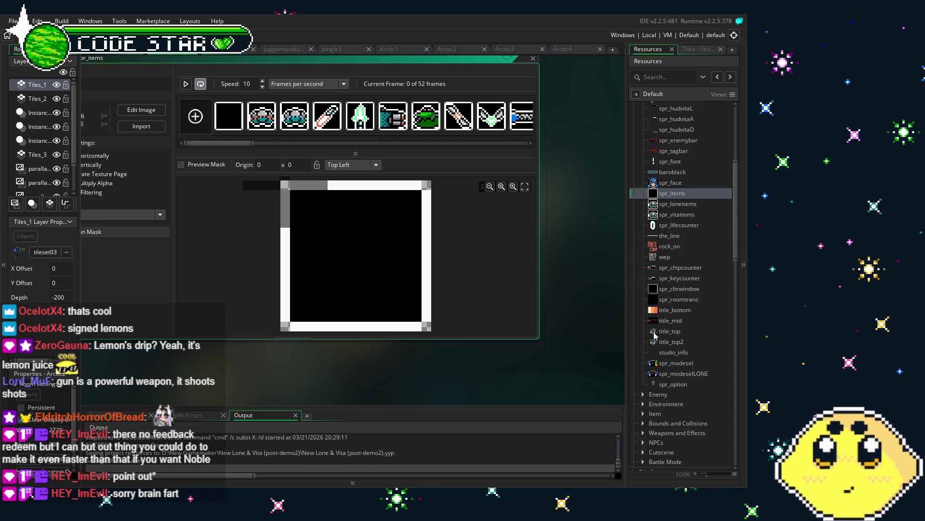
pyautogui.click(643, 195)
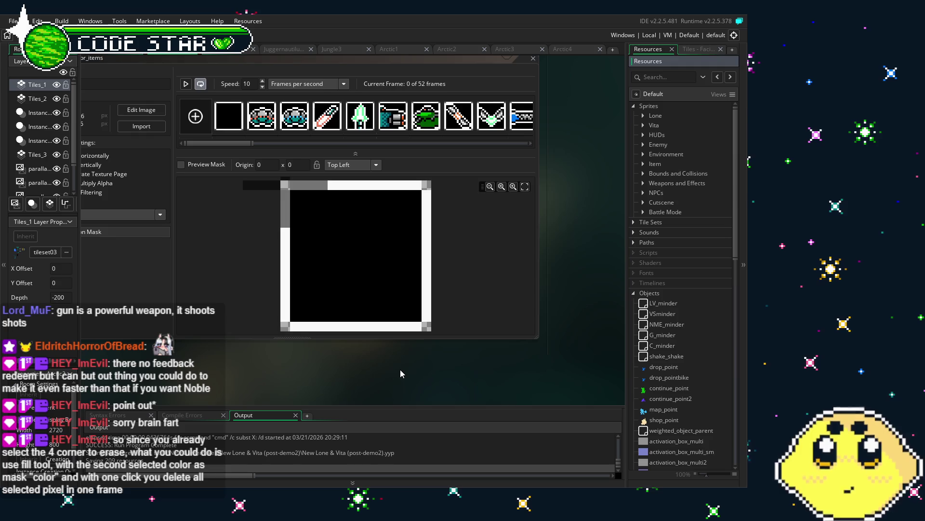
pyautogui.moveTo(400, 370); pyautogui.dragTo(452, 365)
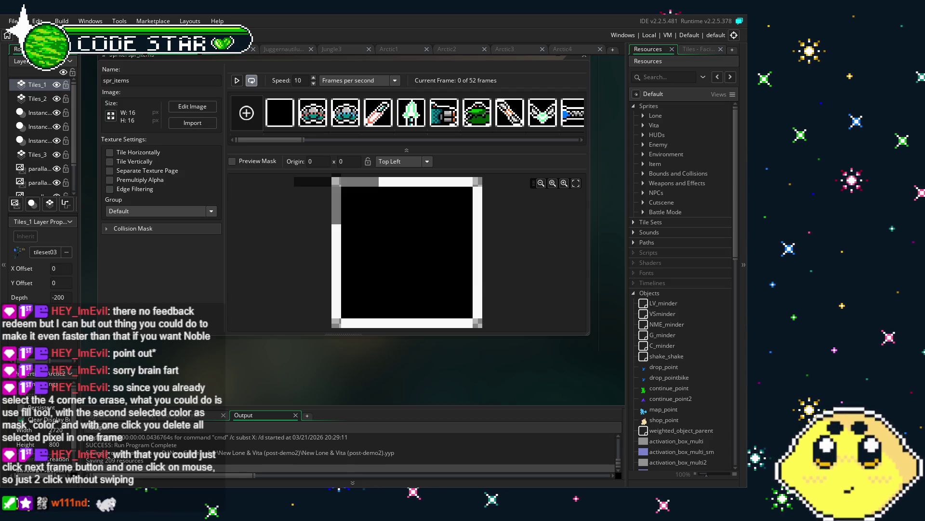
pyautogui.moveTo(331, 333)
pyautogui.mouseDown()
pyautogui.moveTo(285, 370)
pyautogui.moveTo(252, 372)
pyautogui.moveTo(287, 371)
pyautogui.moveTo(273, 372)
pyautogui.mouseUp()
pyautogui.click(260, 113)
pyautogui.click(227, 114)
pyautogui.moveTo(198, 389); pyautogui.dragTo(232, 392)
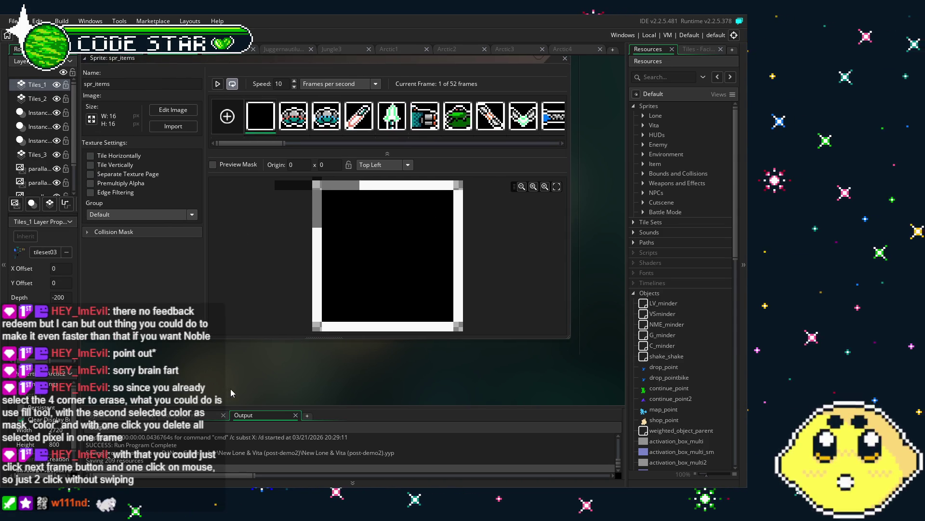
pyautogui.scroll(-2, 672, 329)
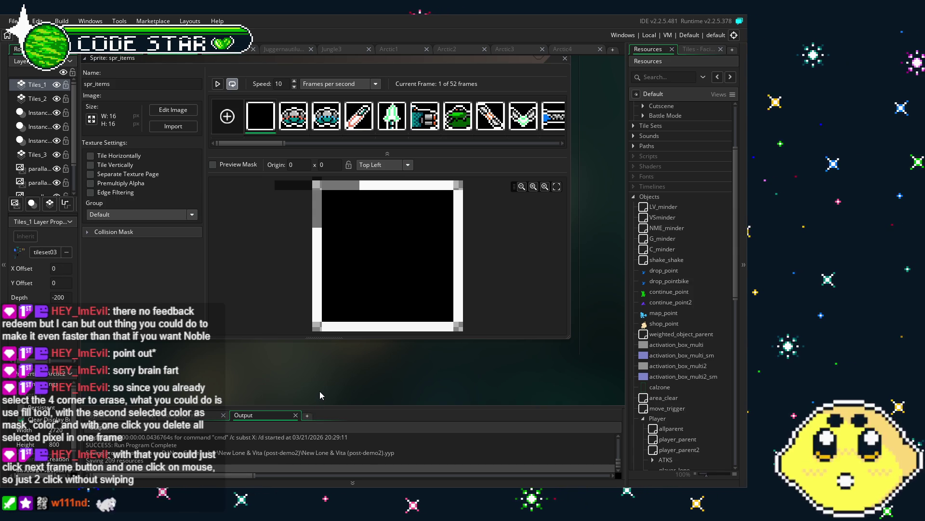
pyautogui.scroll(-5, 633, 352)
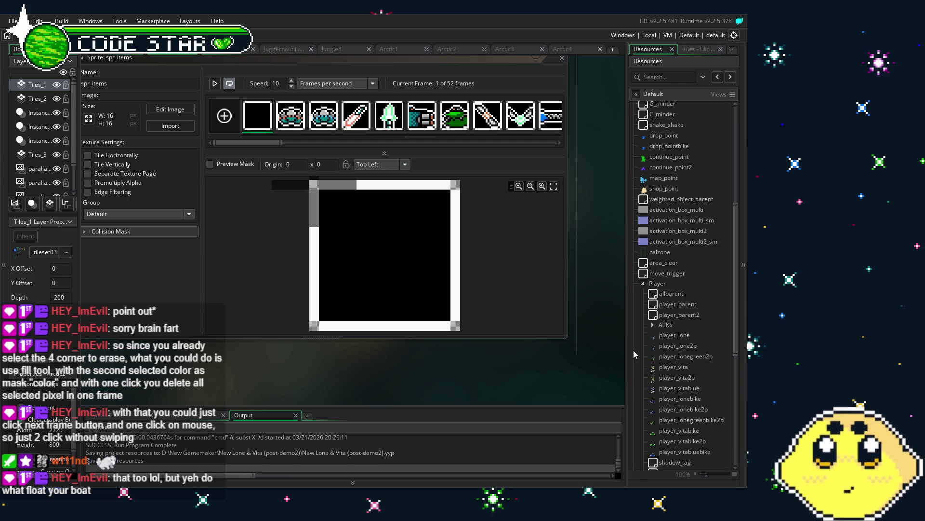
pyautogui.scroll(-2, 633, 350)
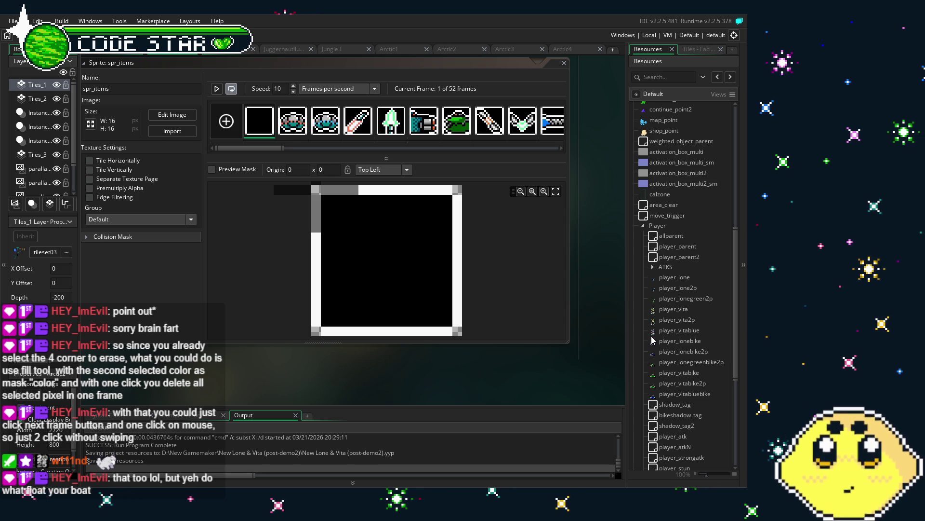
pyautogui.scroll(-2, 700, 284)
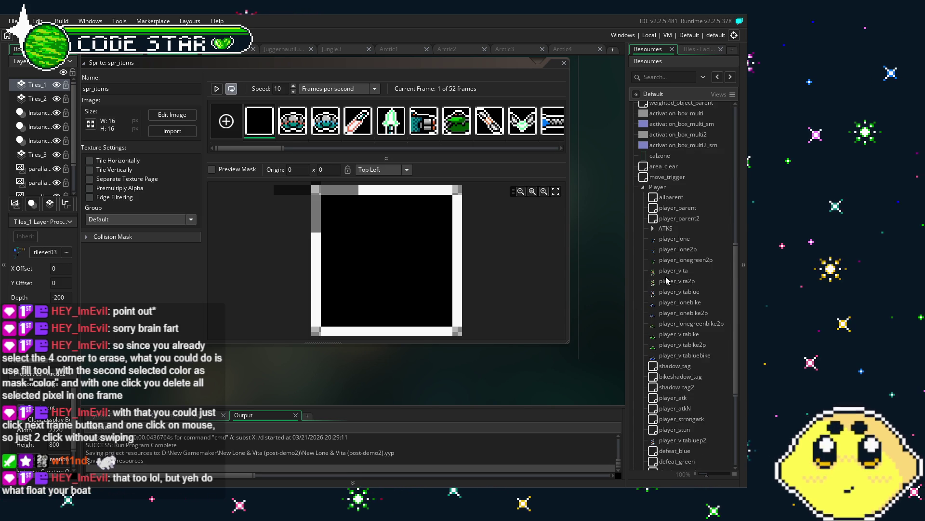
pyautogui.scroll(-3, 675, 269)
pyautogui.scroll(3, 674, 267)
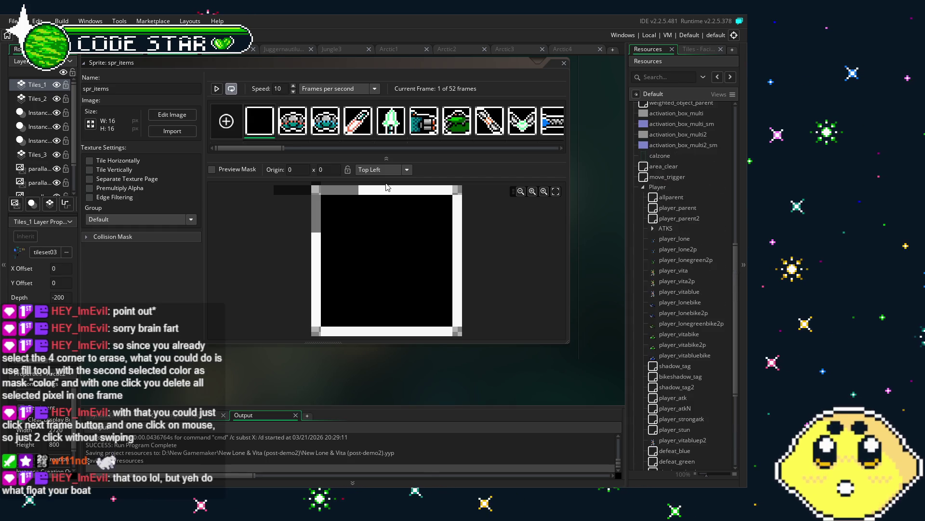
pyautogui.click(291, 117)
pyautogui.press('Right')
pyautogui.press('Right')
pyautogui.press('Right')
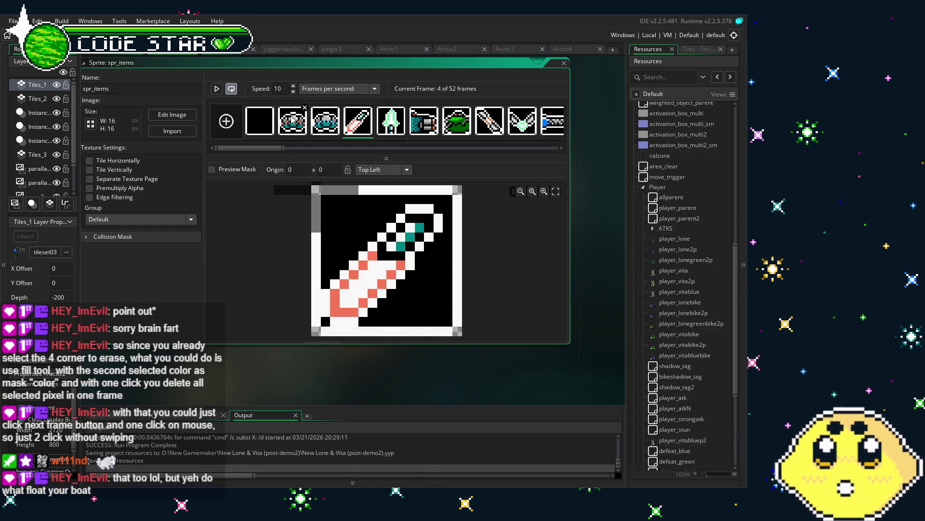
pyautogui.press('Right')
pyautogui.press('Right')
pyautogui.press('Right')
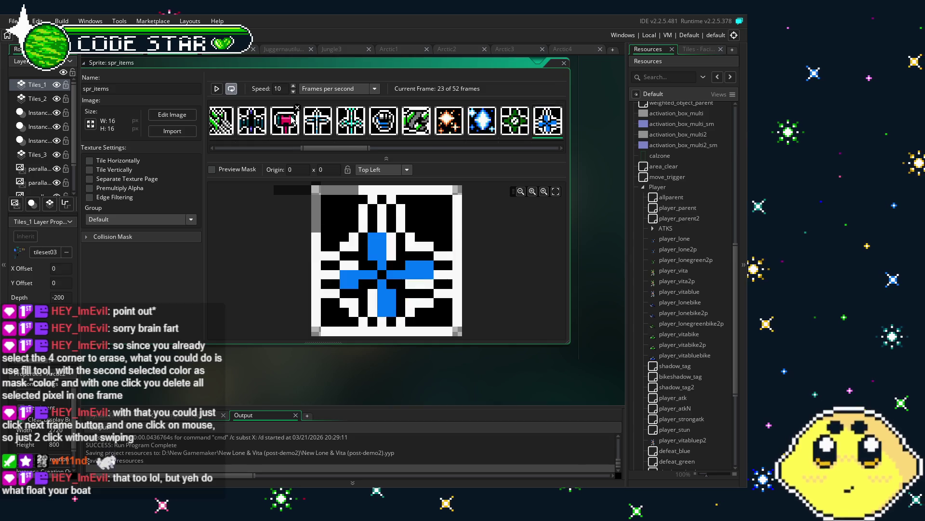
pyautogui.press('Right')
pyautogui.press('Right')
pyautogui.press('Right')
pyautogui.press('Right')
pyautogui.press('Right')
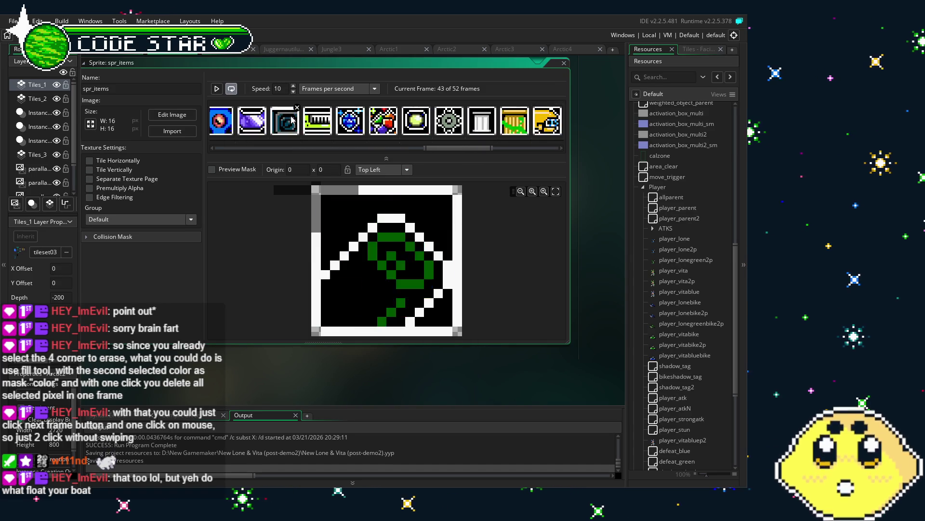
pyautogui.press('Right')
pyautogui.press('Right')
pyautogui.press('Right')
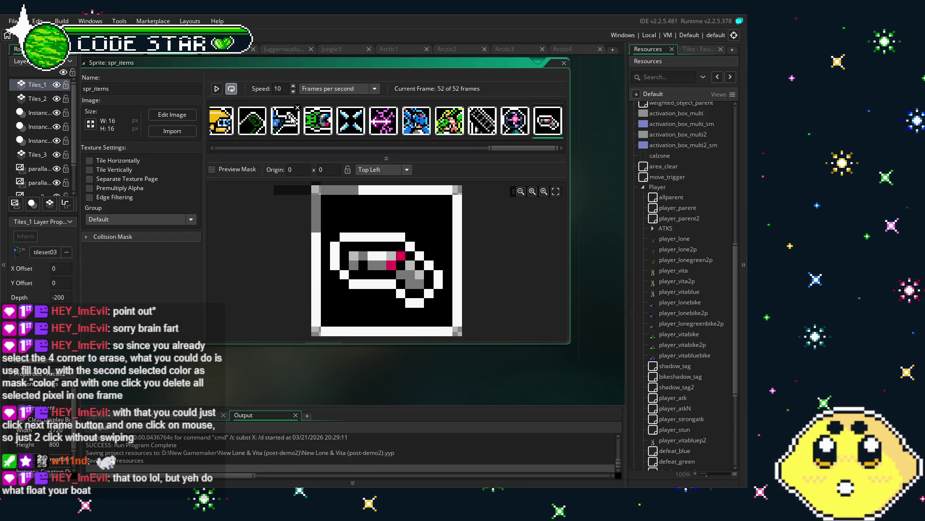
pyautogui.press('Left')
pyautogui.press('Left')
pyautogui.press('Left')
pyautogui.press('Left')
pyautogui.press('Left')
pyautogui.press('Left')
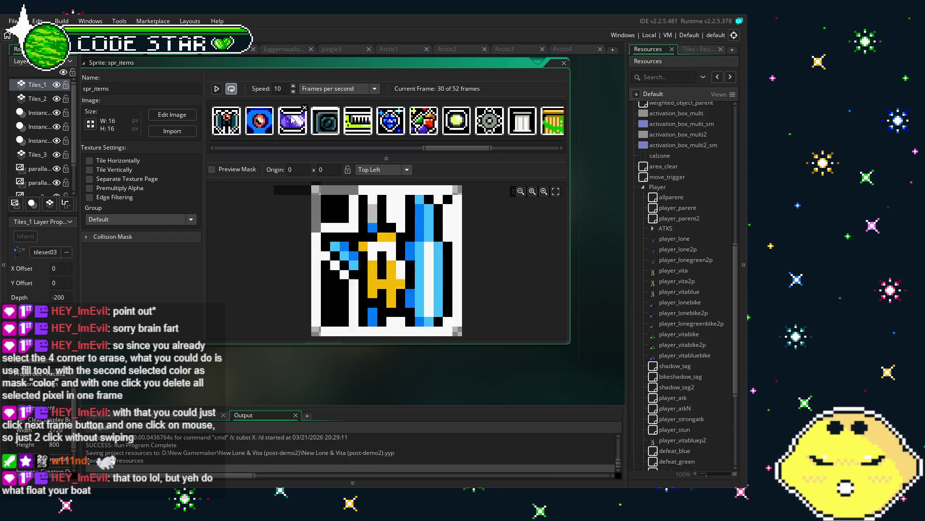
pyautogui.press('Left')
pyautogui.press('Left')
pyautogui.press('Left')
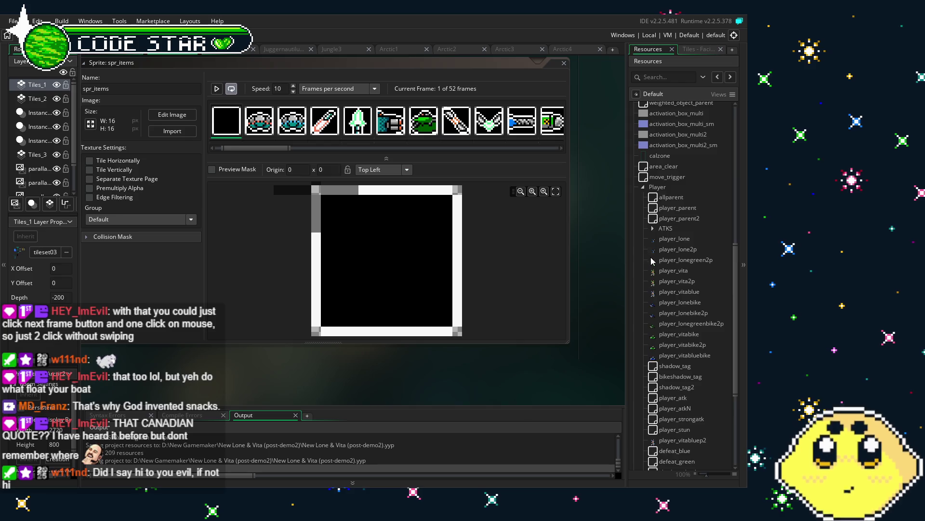
pyautogui.scroll(-5, 652, 261)
pyautogui.scroll(5, 652, 260)
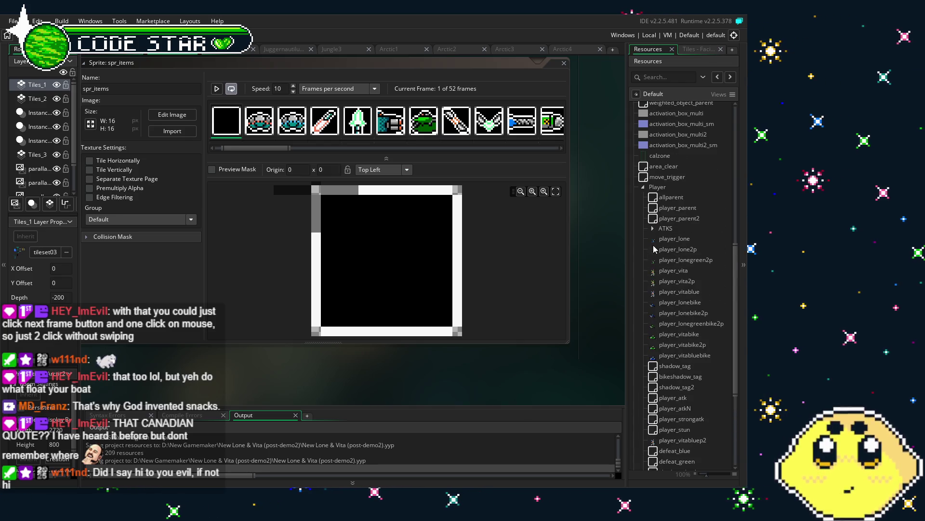
pyautogui.scroll(-7, 656, 282)
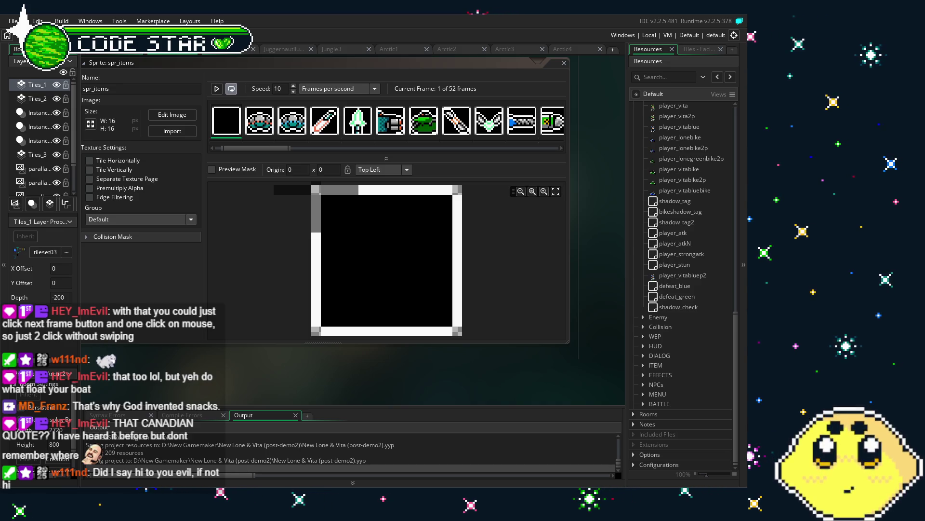
pyautogui.scroll(3, 654, 292)
pyautogui.scroll(5, 655, 292)
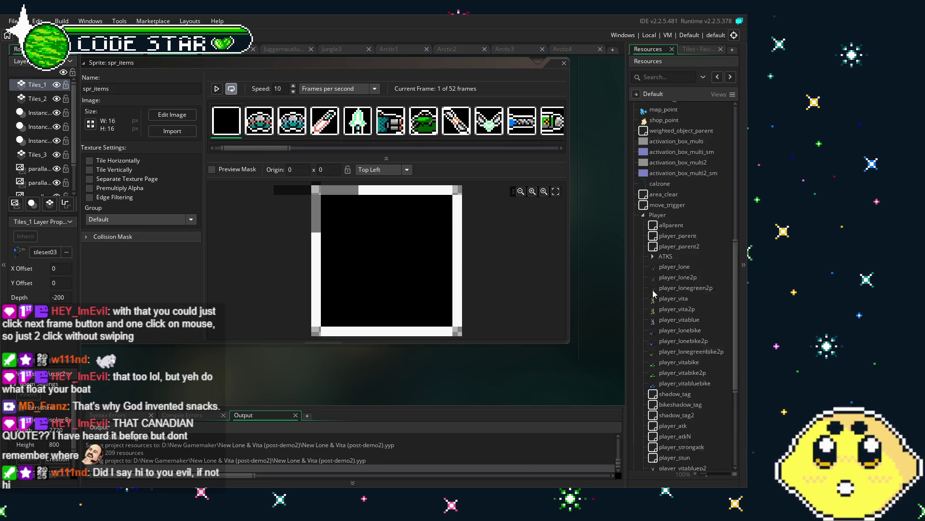
pyautogui.doubleClick(670, 286)
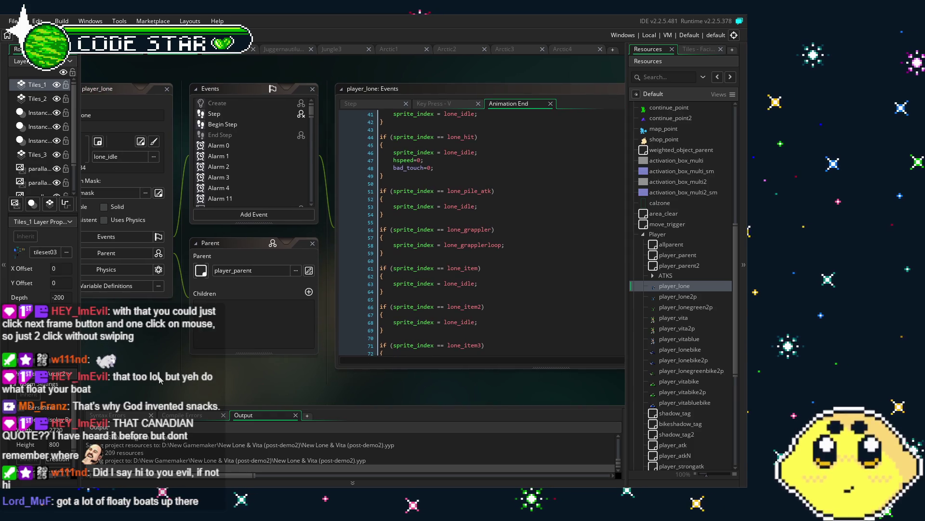
pyautogui.scroll(-15, 248, 189)
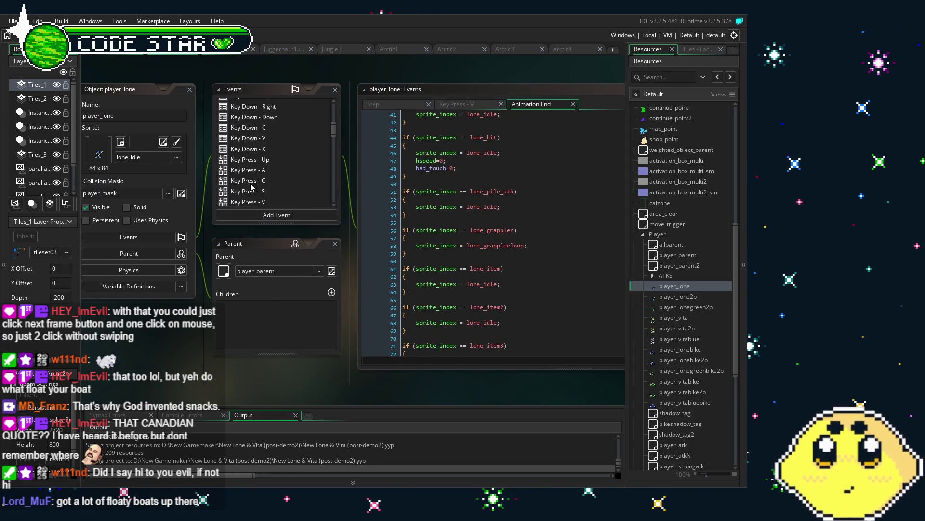
pyautogui.scroll(3, 250, 185)
pyautogui.click(248, 163)
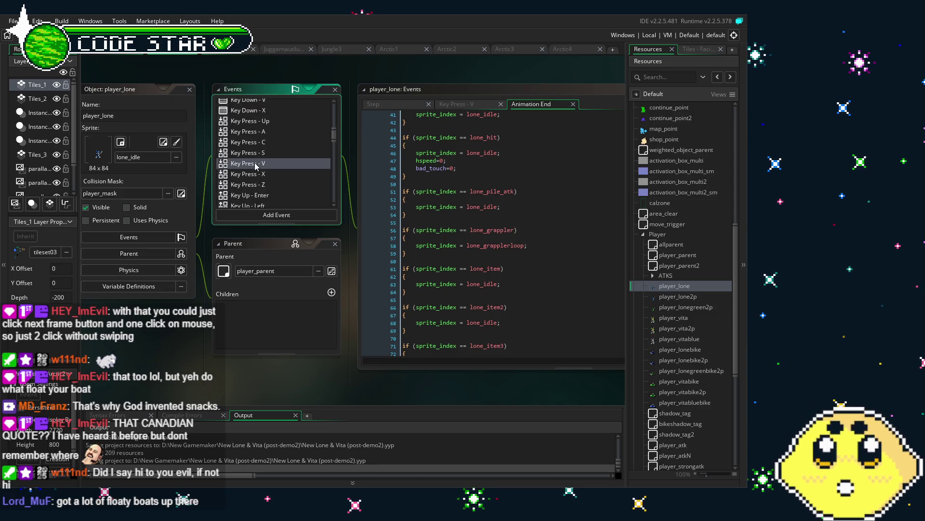
pyautogui.scroll(-12, 359, 289)
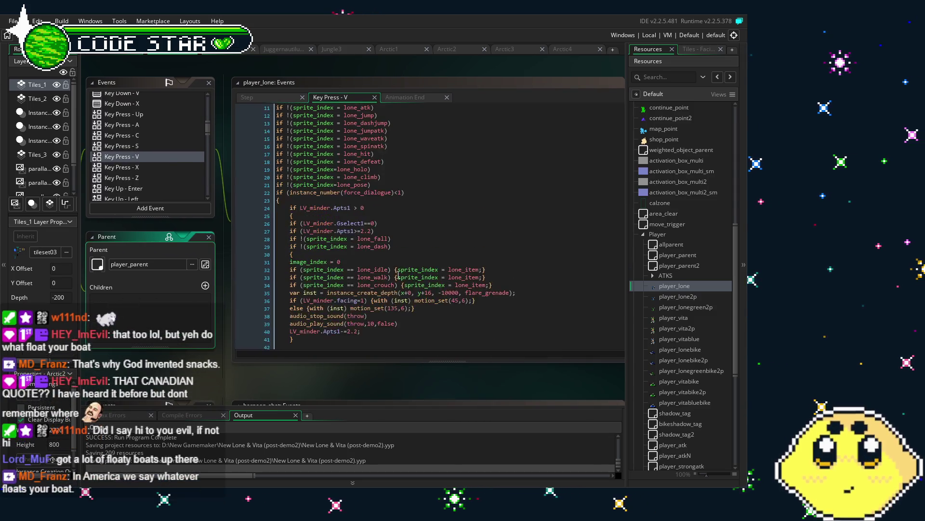
pyautogui.scroll(-3, 360, 287)
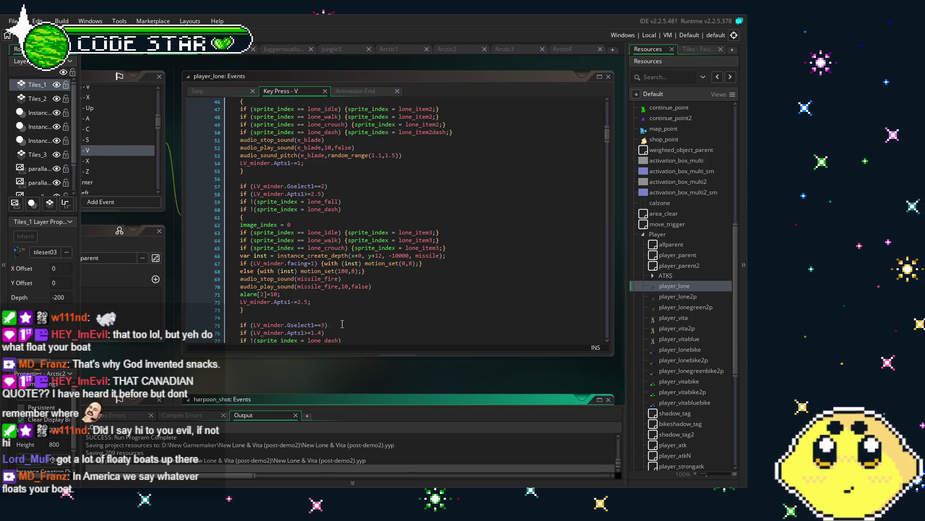
pyautogui.scroll(-5, 360, 286)
pyautogui.scroll(-6, 360, 287)
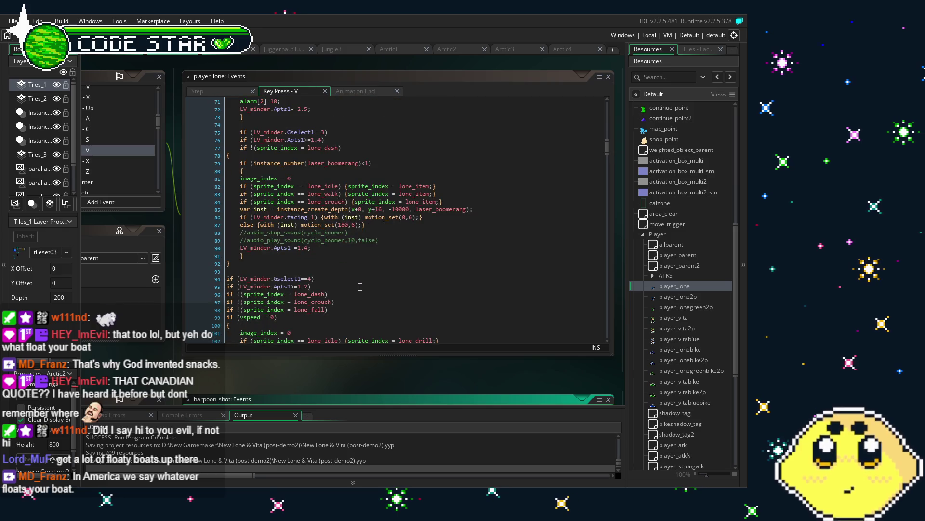
pyautogui.scroll(-2, 360, 287)
pyautogui.scroll(-10, 360, 287)
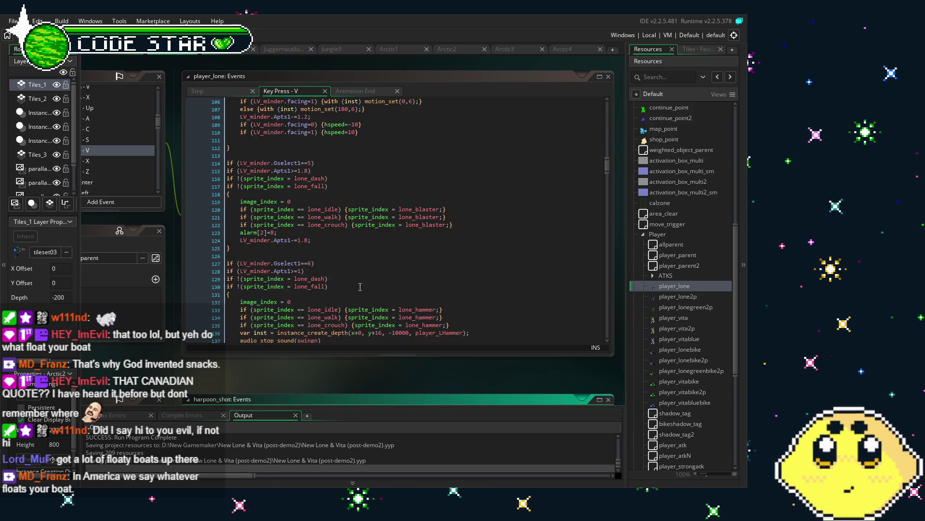
pyautogui.scroll(-1, 360, 287)
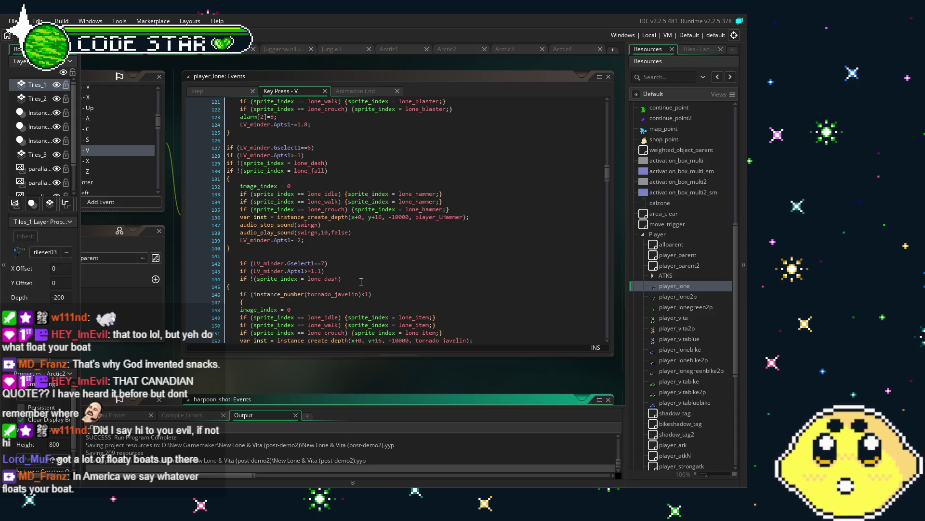
pyautogui.scroll(-2, 361, 282)
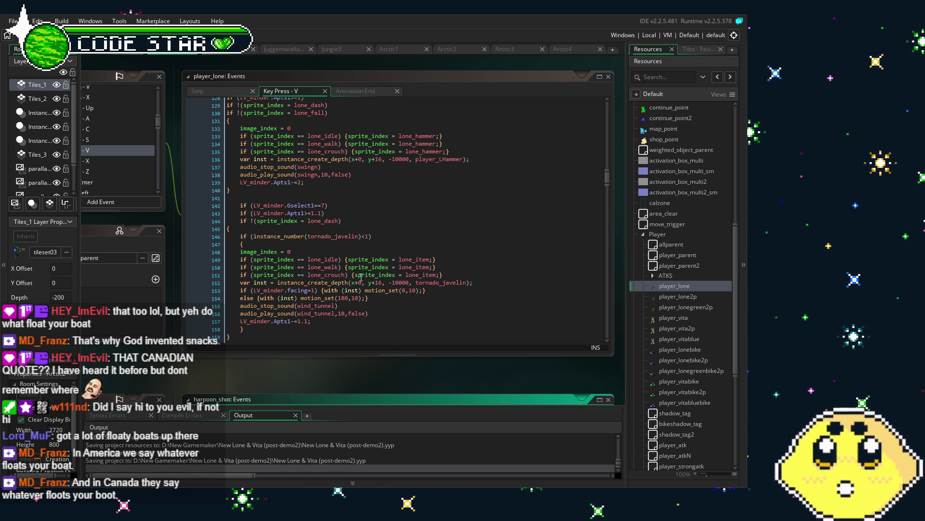
pyautogui.scroll(-9, 360, 278)
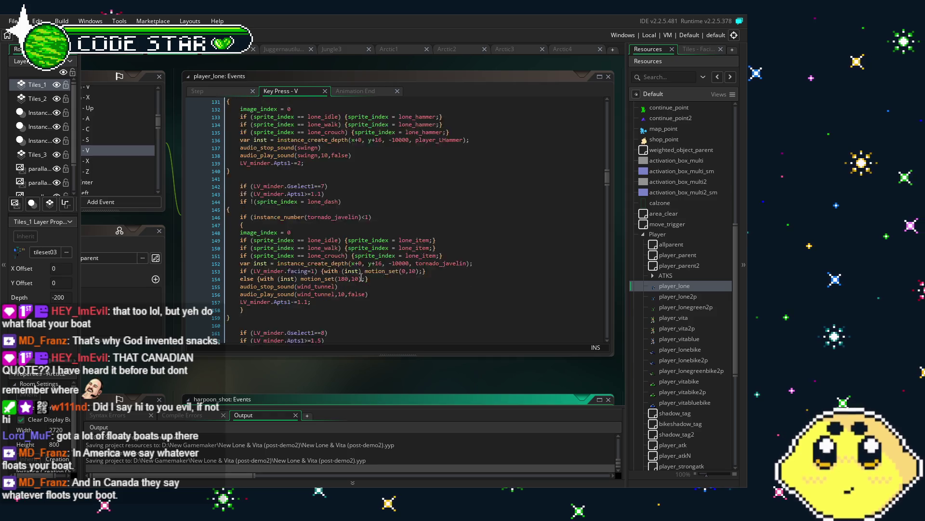
pyautogui.scroll(-2, 360, 277)
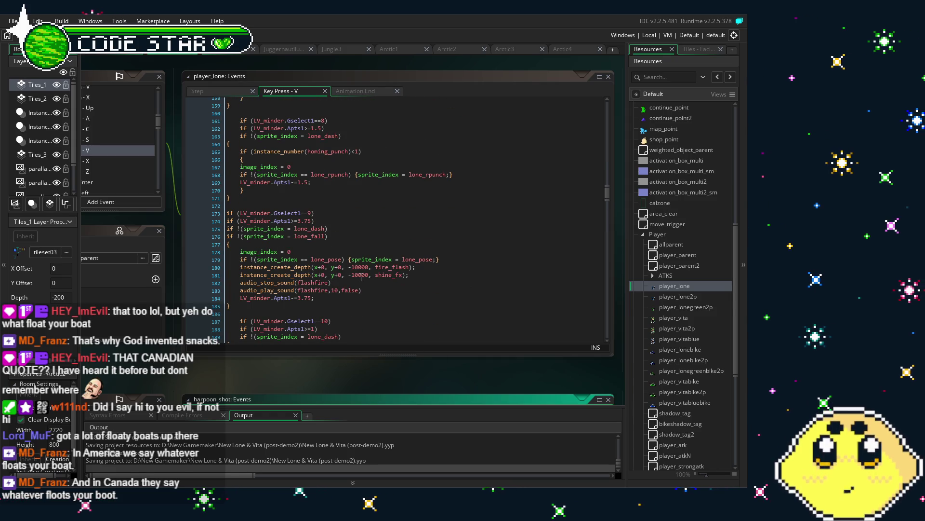
pyautogui.scroll(-2, 360, 277)
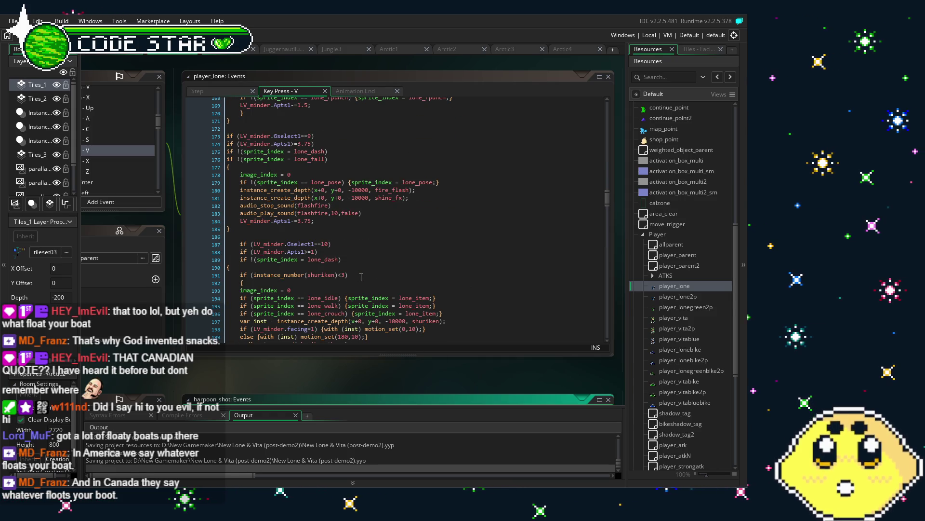
pyautogui.scroll(-3, 361, 277)
pyautogui.scroll(-2, 361, 277)
pyautogui.scroll(-8, 361, 277)
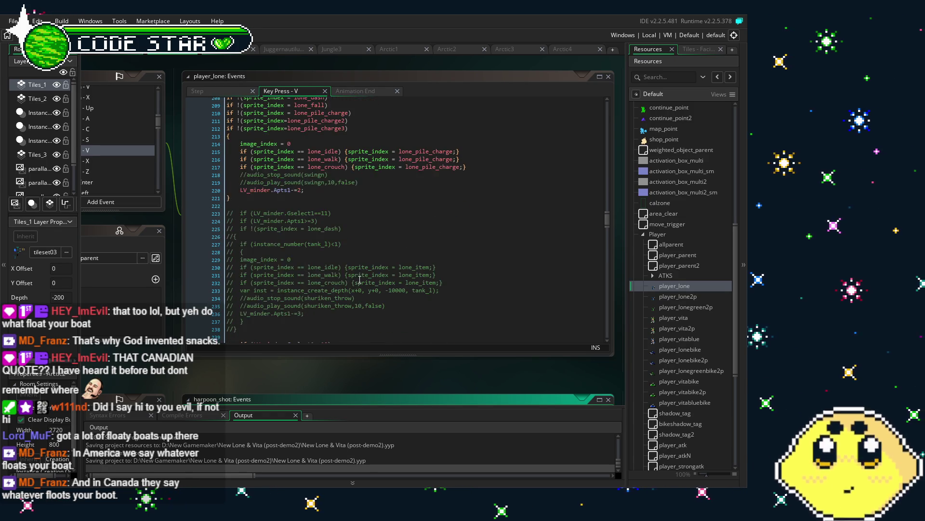
pyautogui.scroll(-3, 360, 278)
pyautogui.scroll(-5, 360, 279)
pyautogui.scroll(-7, 359, 279)
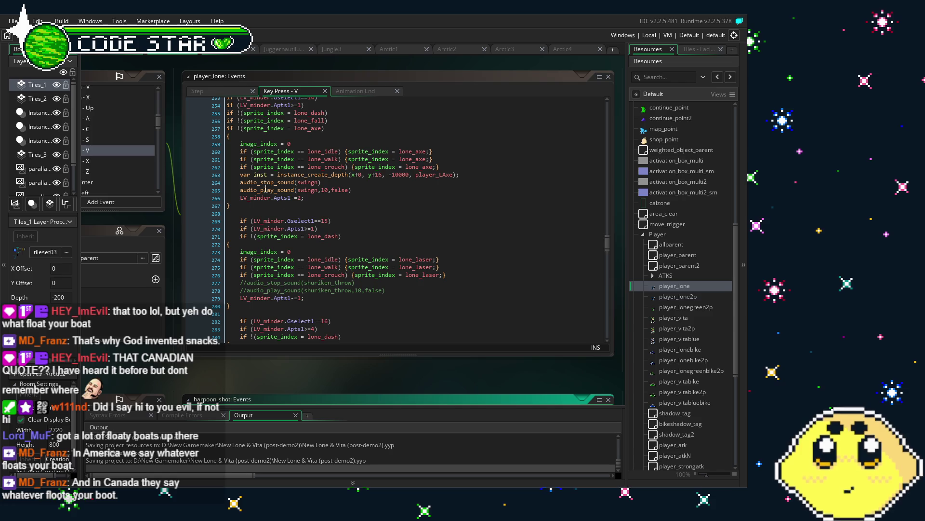
pyautogui.scroll(-4, 319, 241)
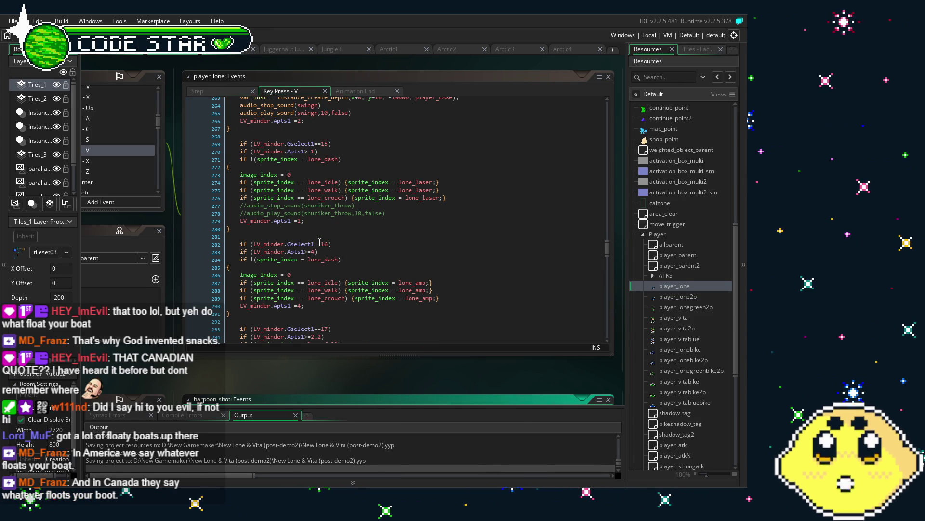
pyautogui.scroll(-3, 320, 241)
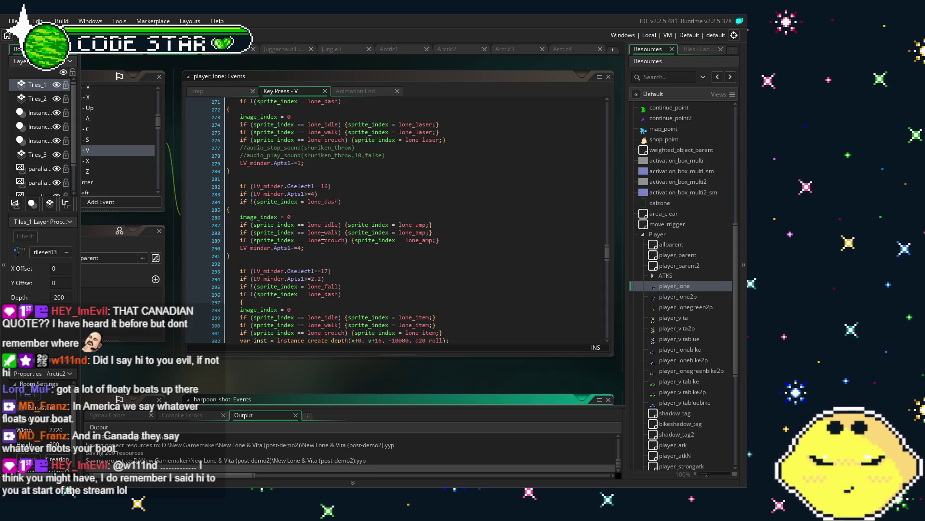
pyautogui.scroll(-2, 321, 239)
pyautogui.scroll(-5, 323, 236)
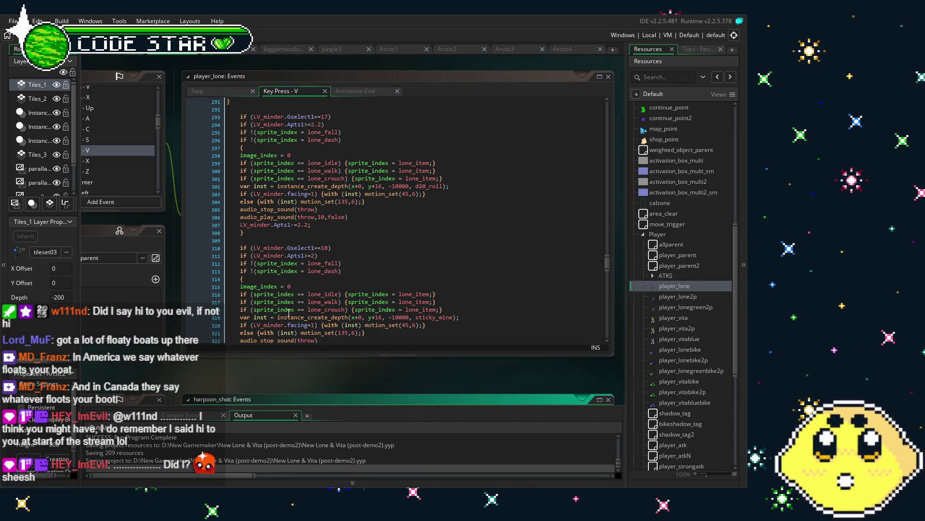
pyautogui.scroll(-3, 271, 333)
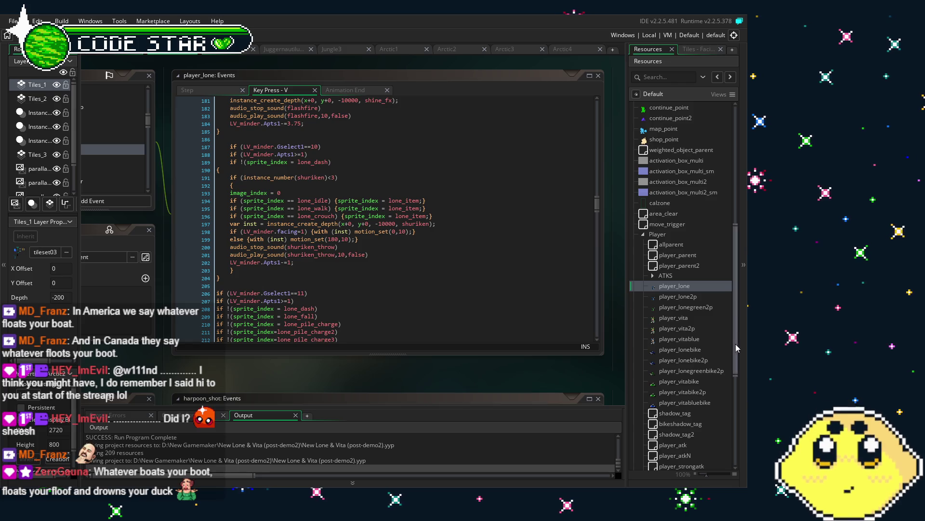
pyautogui.moveTo(737, 273)
pyautogui.mouseDown()
pyautogui.moveTo(739, 178)
pyautogui.moveTo(725, 135)
pyautogui.mouseUp()
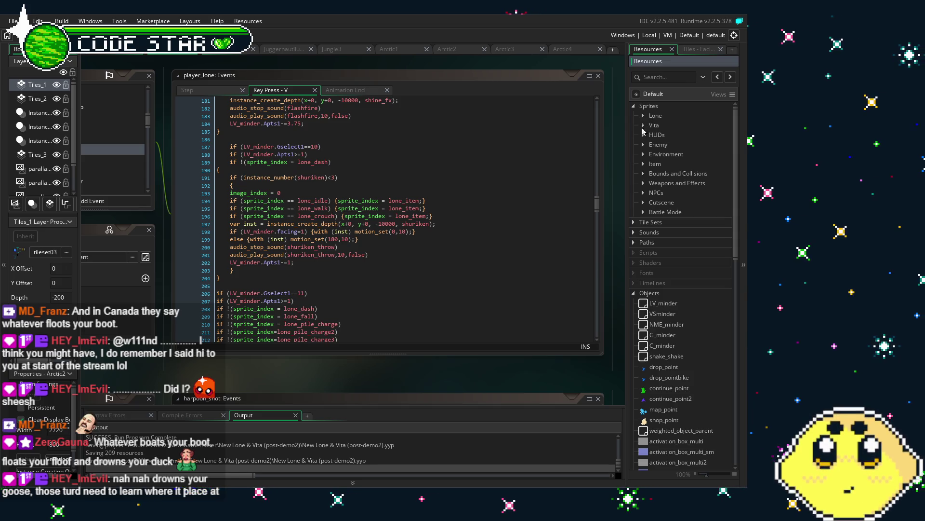
# Expand the Weapons and Effects sprite folder in the Resources panel, leaving Item collapsed
pyautogui.click(642, 164)
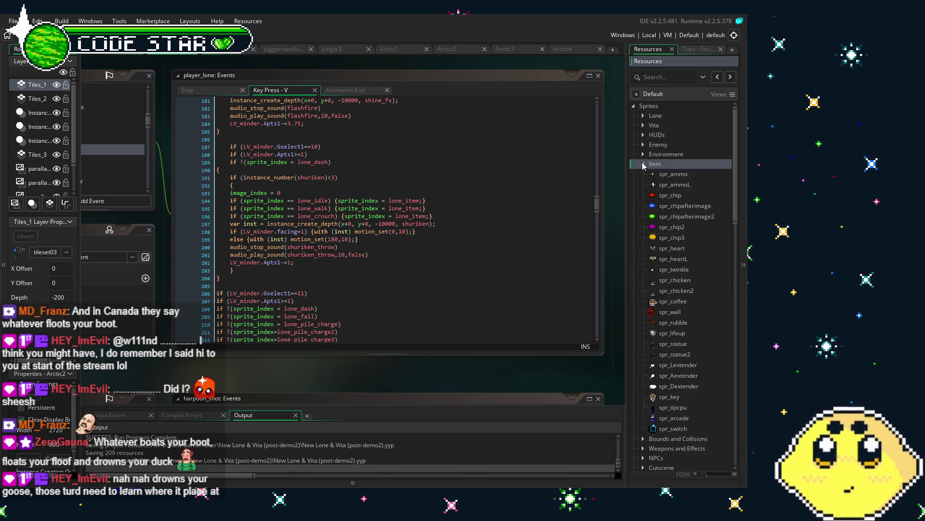
pyautogui.click(644, 164)
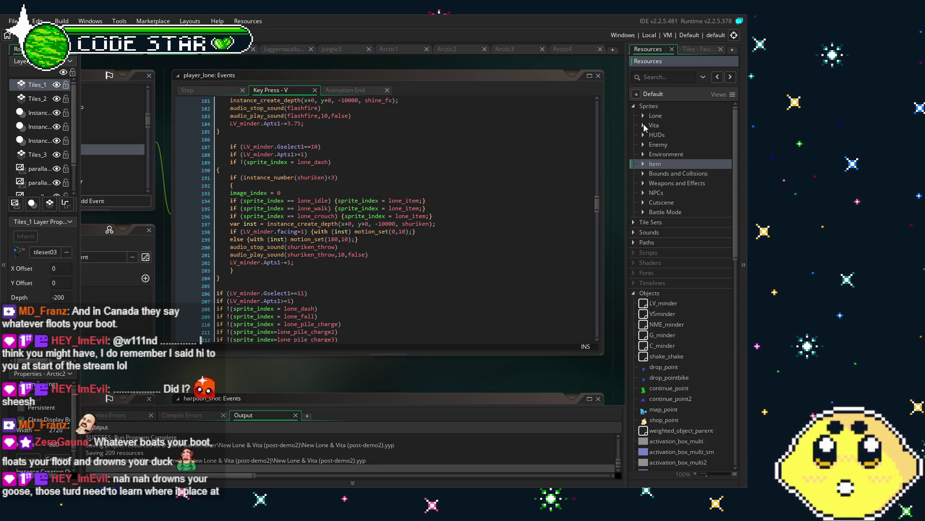
pyautogui.click(643, 185)
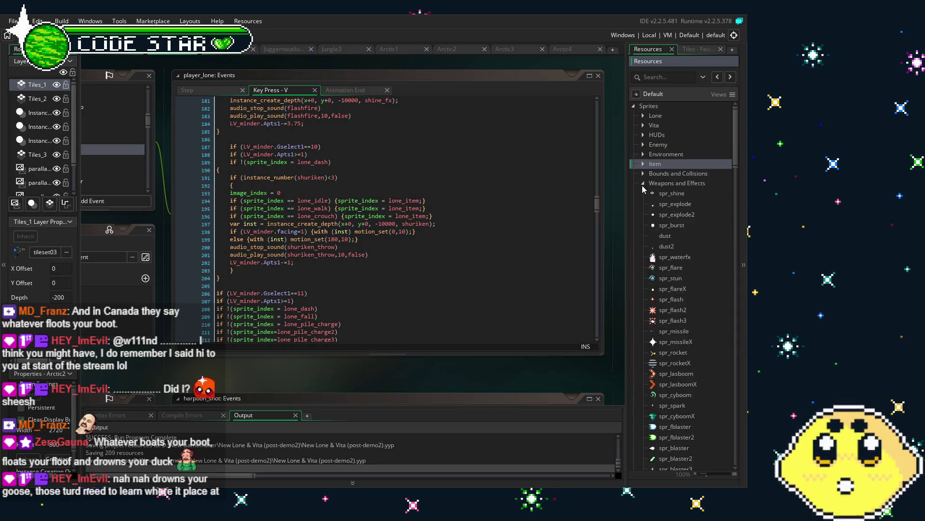
# Scroll through the Weapons and Effects sprites and select spr_shuriken
pyautogui.scroll(-10, 673, 244)
pyautogui.scroll(-2, 672, 242)
pyautogui.scroll(-3, 672, 242)
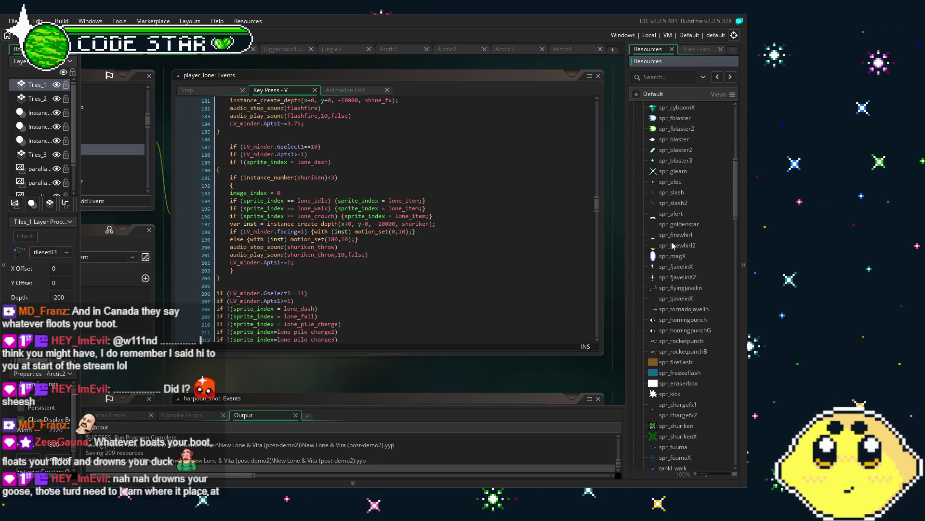
pyautogui.scroll(1, 672, 241)
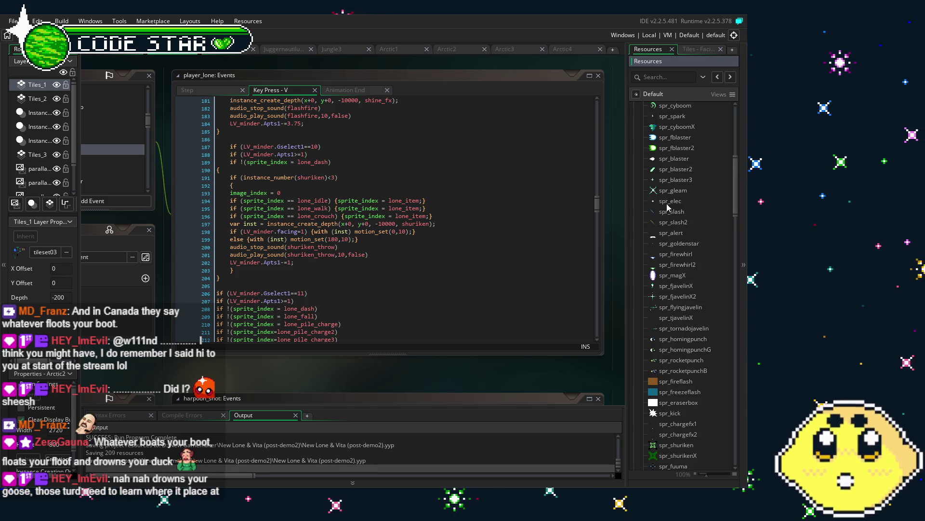
pyautogui.scroll(-8, 670, 212)
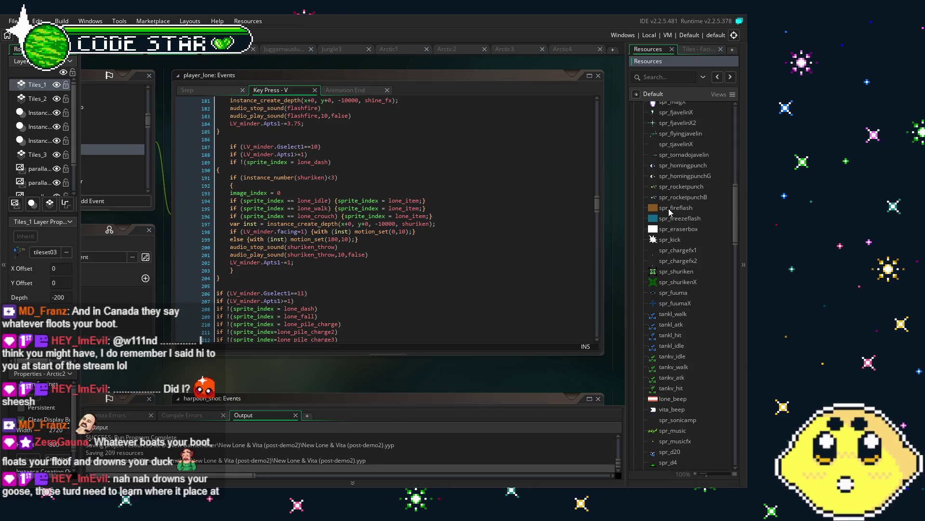
pyautogui.scroll(-8, 669, 211)
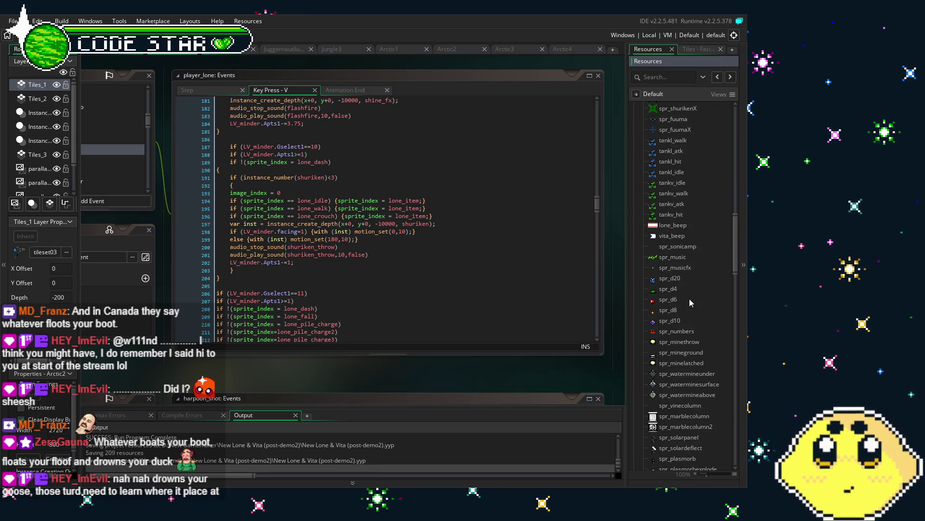
pyautogui.scroll(-5, 690, 301)
pyautogui.scroll(-9, 691, 302)
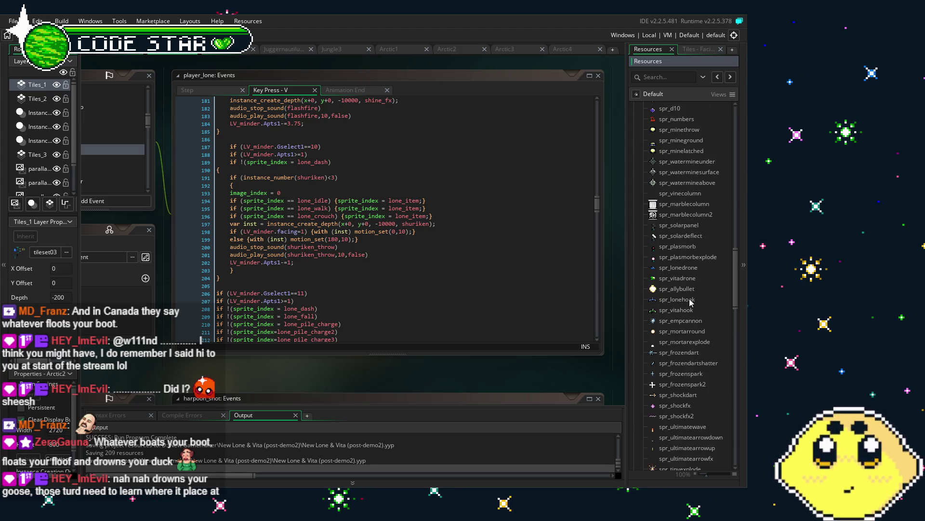
pyautogui.scroll(12, 691, 301)
pyautogui.scroll(9, 691, 303)
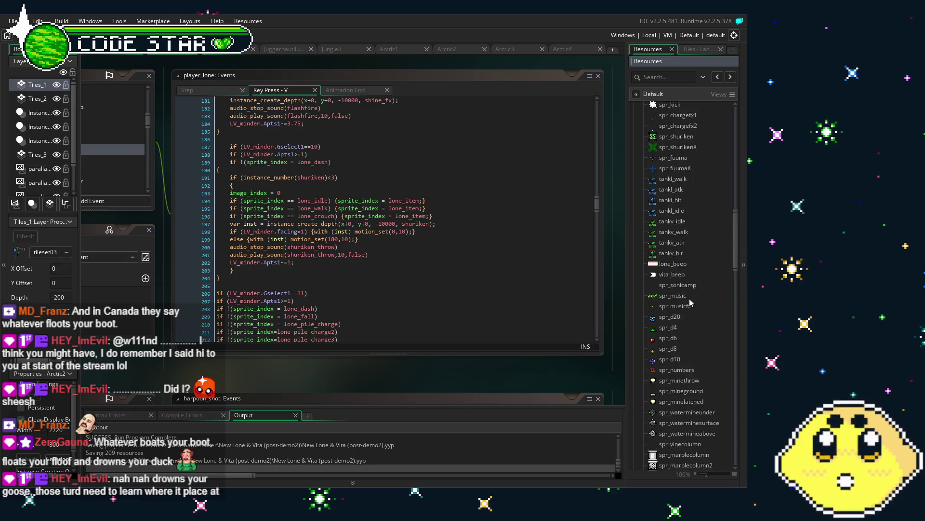
pyautogui.scroll(1, 691, 302)
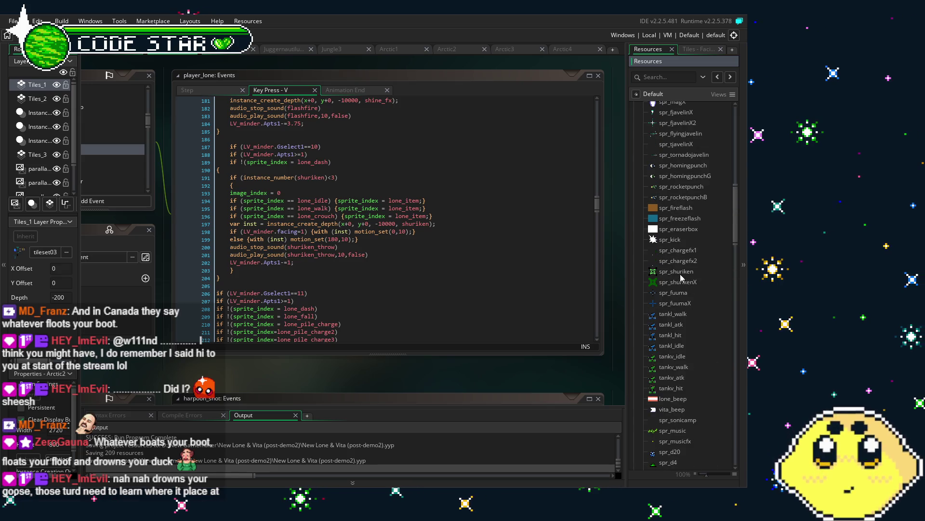
pyautogui.click(680, 274)
# Open and preview the spr_shuriken and spr_shurikenX animations, then return to spr_shuriken
pyautogui.doubleClick(680, 274)
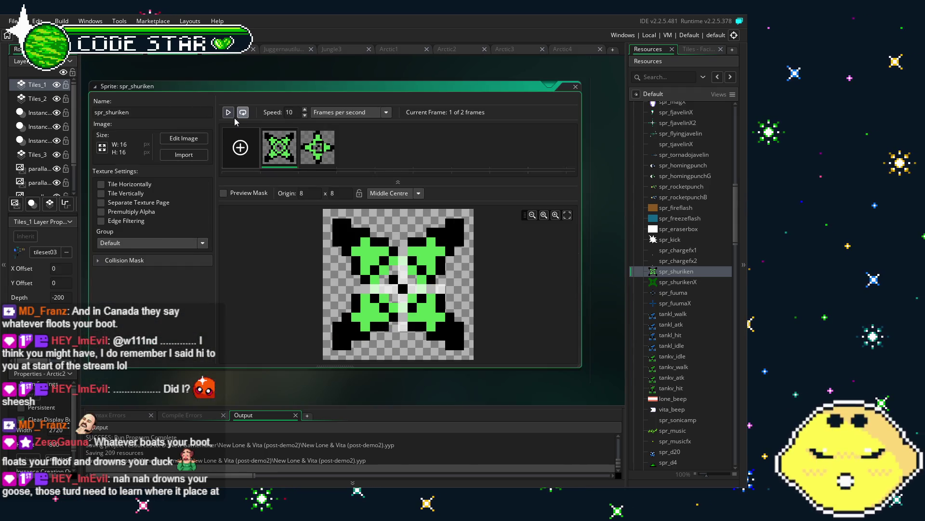
pyautogui.click(231, 115)
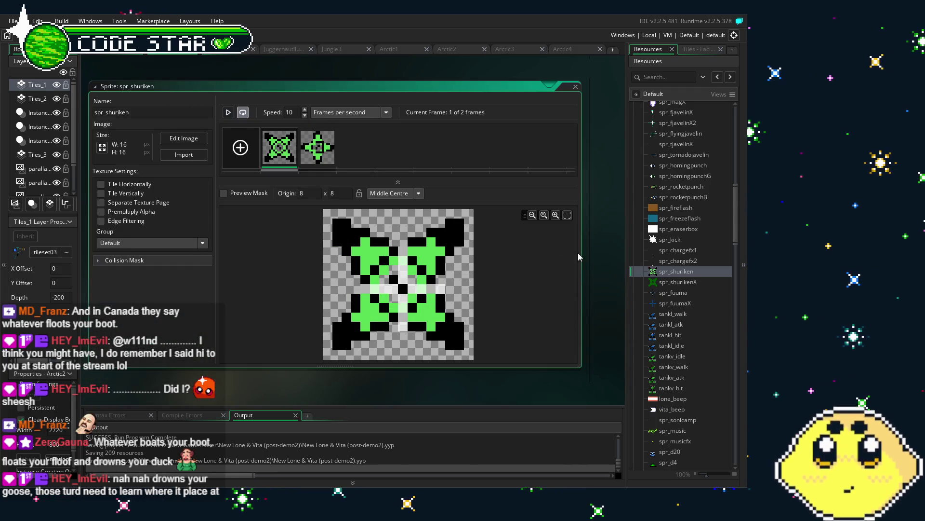
pyautogui.doubleClick(668, 284)
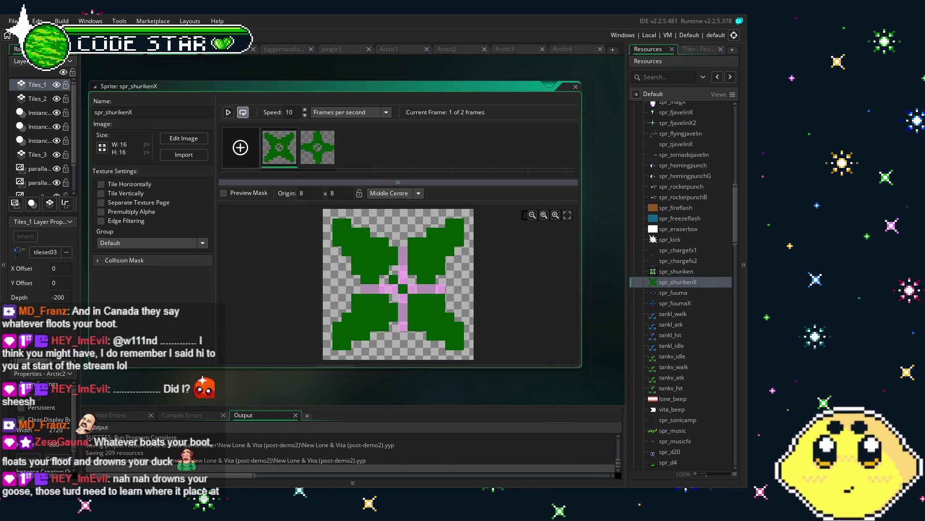
pyautogui.click(229, 114)
pyautogui.click(230, 115)
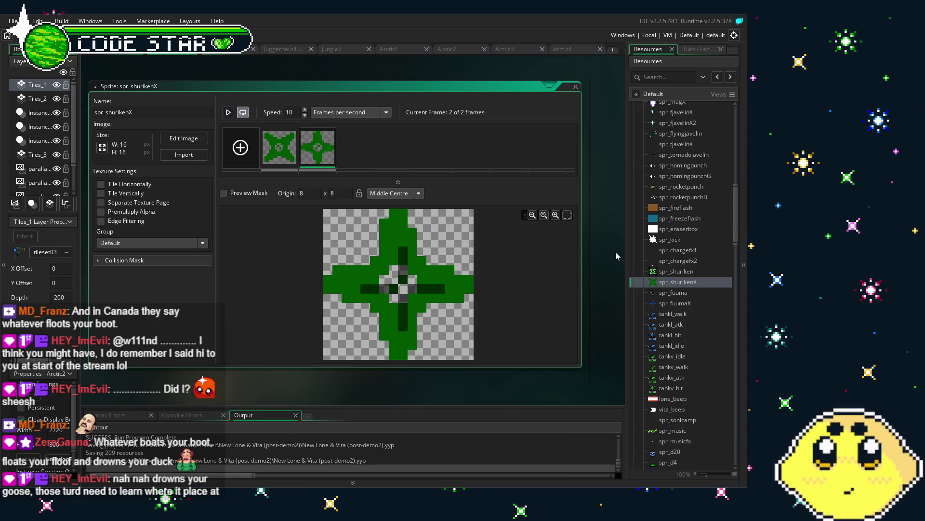
pyautogui.doubleClick(673, 273)
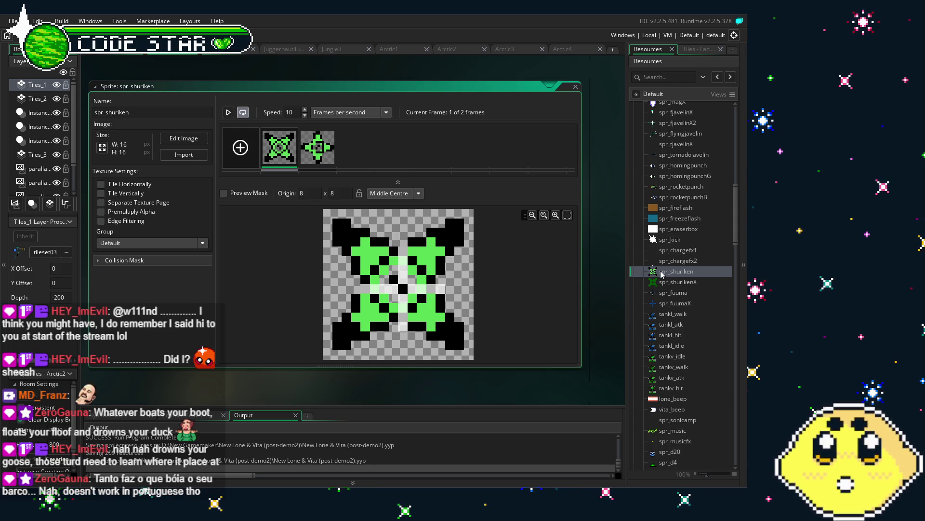
# Preview the spr_fuuma animation for comparison, then reopen the 16×16 spr_shuriken sprite
pyautogui.doubleClick(684, 294)
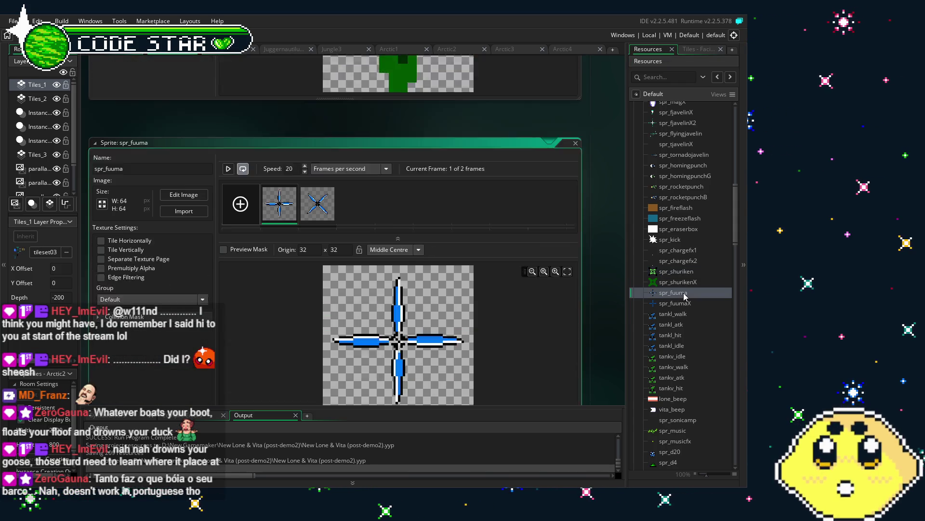
pyautogui.click(229, 113)
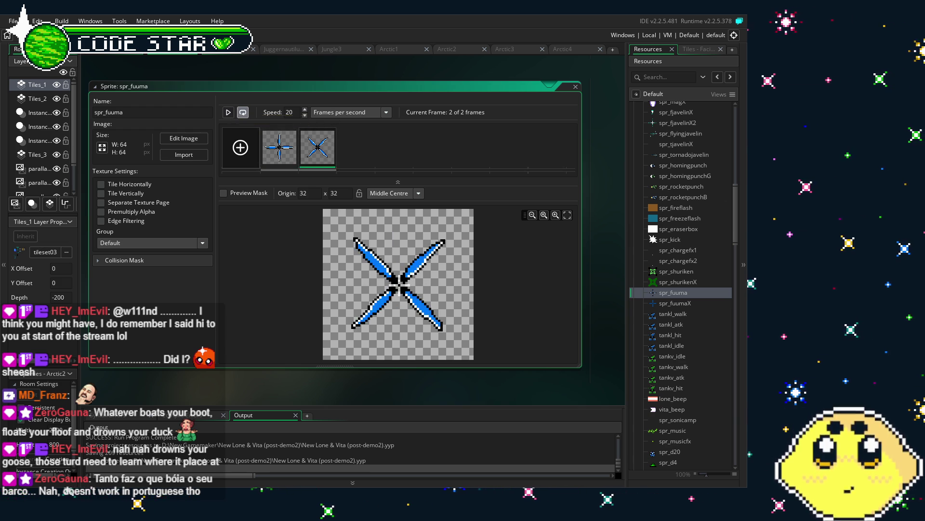
pyautogui.scroll(-2, 703, 321)
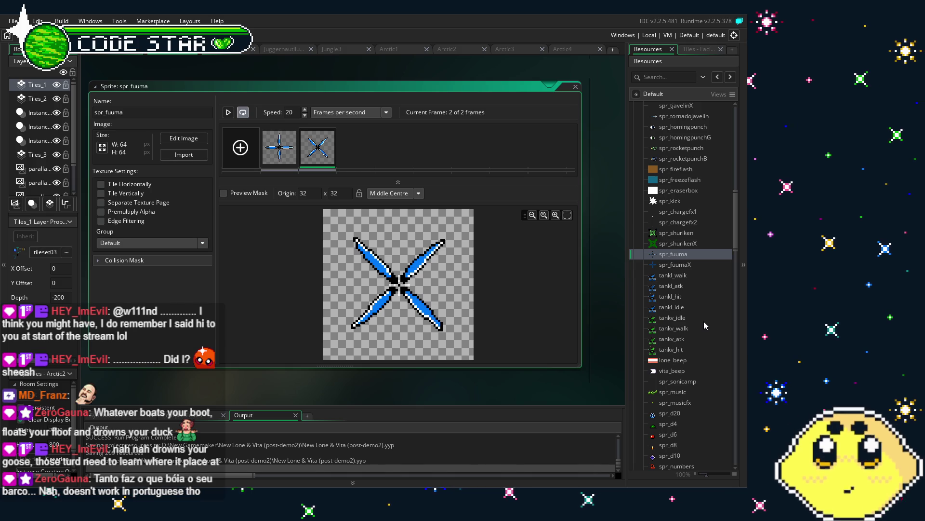
pyautogui.doubleClick(681, 234)
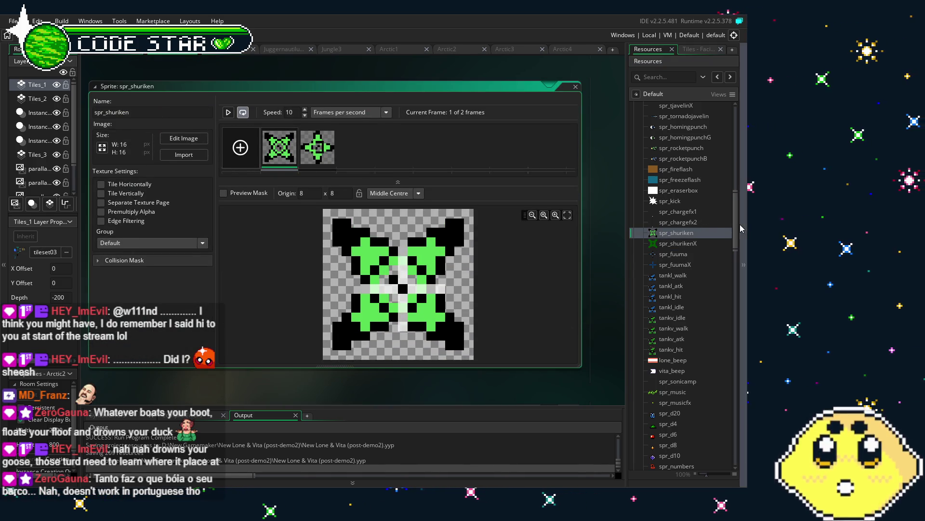
pyautogui.moveTo(735, 225)
pyautogui.mouseDown()
pyautogui.moveTo(730, 417)
pyautogui.moveTo(731, 408)
pyautogui.mouseUp()
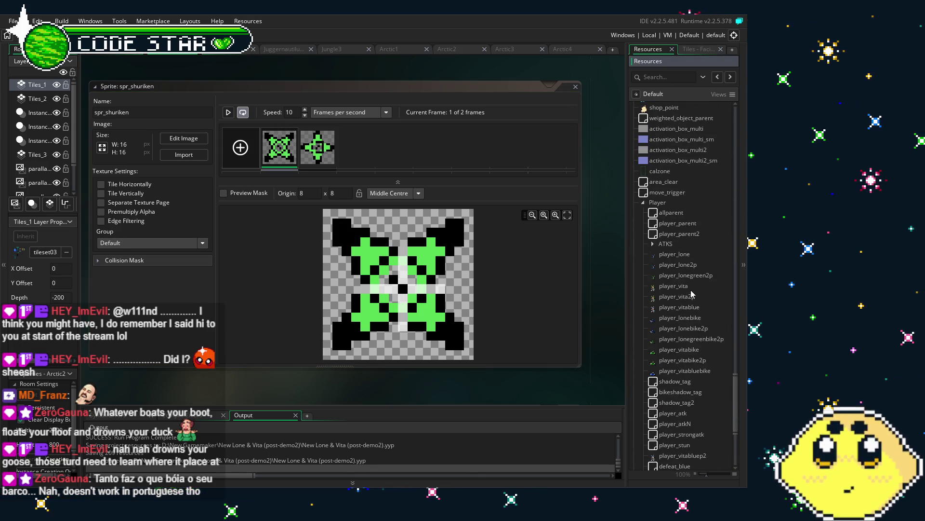
# Change the shuriken spawn offset from y+0 to y+16 on line 197 of player_lone's Key Press - V code, then run the game
pyautogui.doubleClick(675, 254)
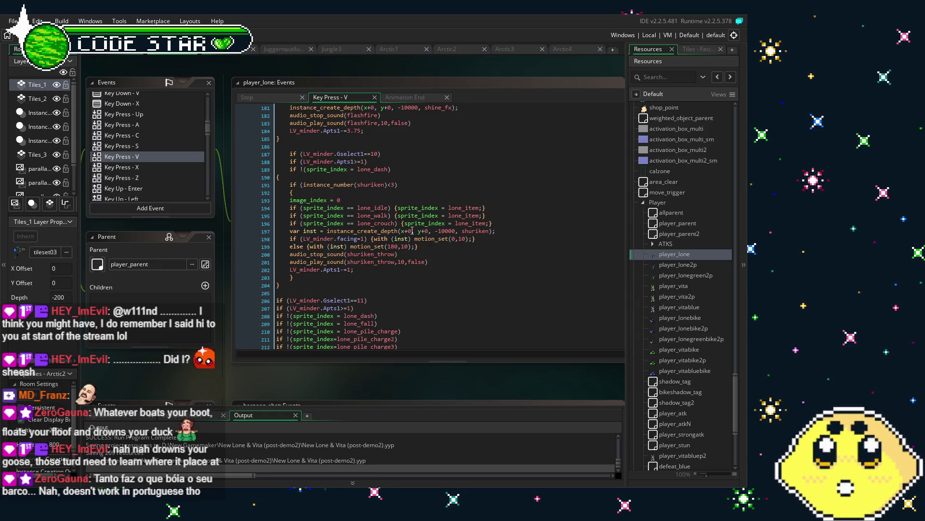
pyautogui.click(429, 231)
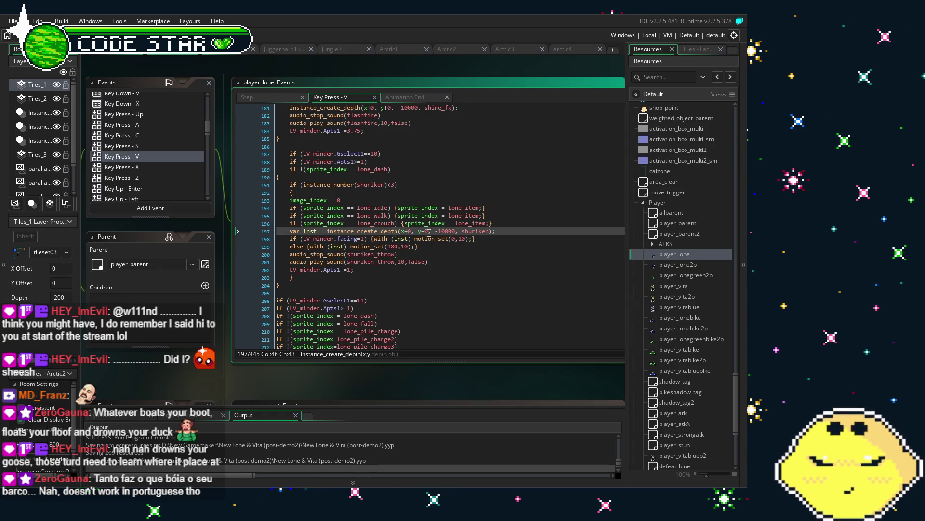
pyautogui.press('BackSpace')
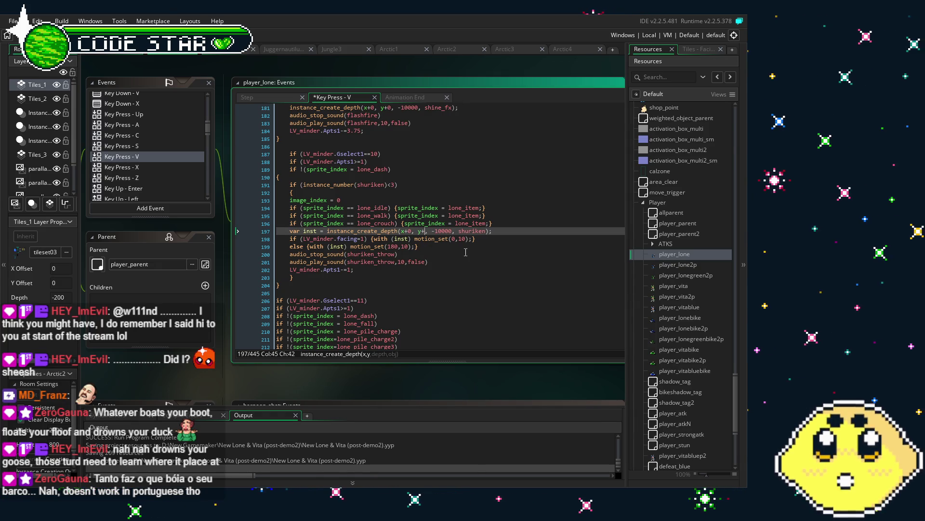
pyautogui.write('16')
pyautogui.press('Down')
pyautogui.press('Down')
pyautogui.press('Down')
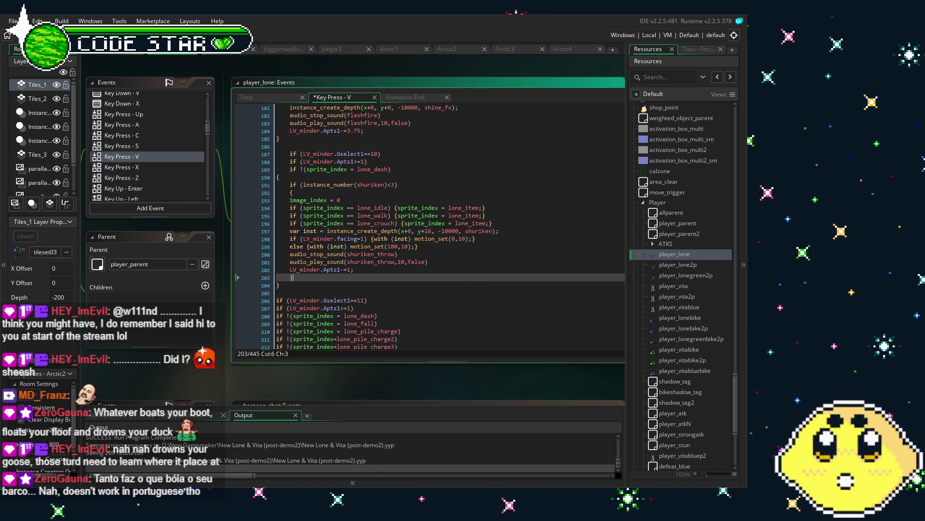
pyautogui.press('F5')
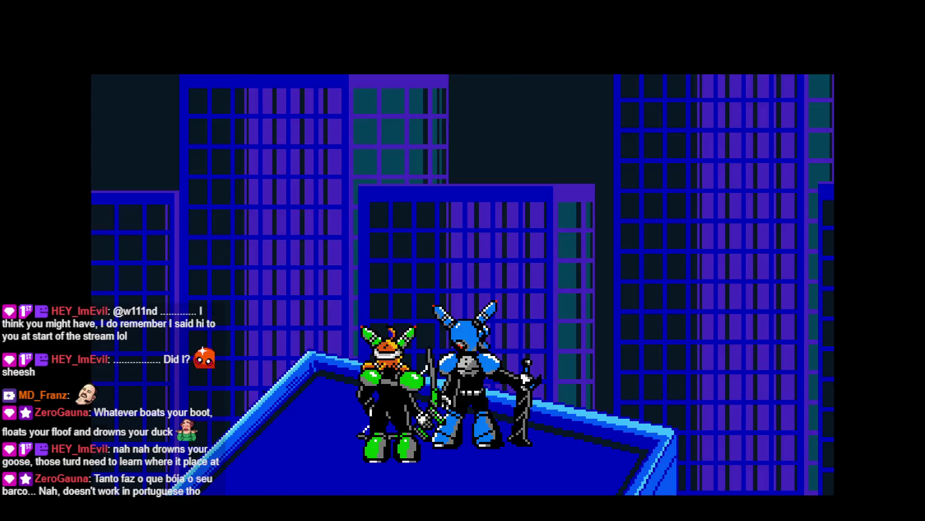
# Confirm through the loading, intro, title and mode-select screens to start playing as Lone
pyautogui.press('Return')
pyautogui.press('Return')
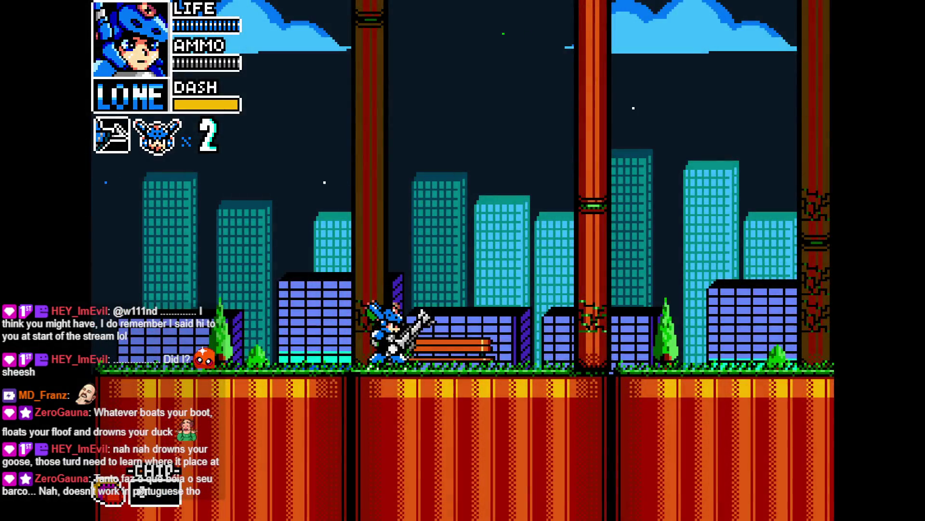
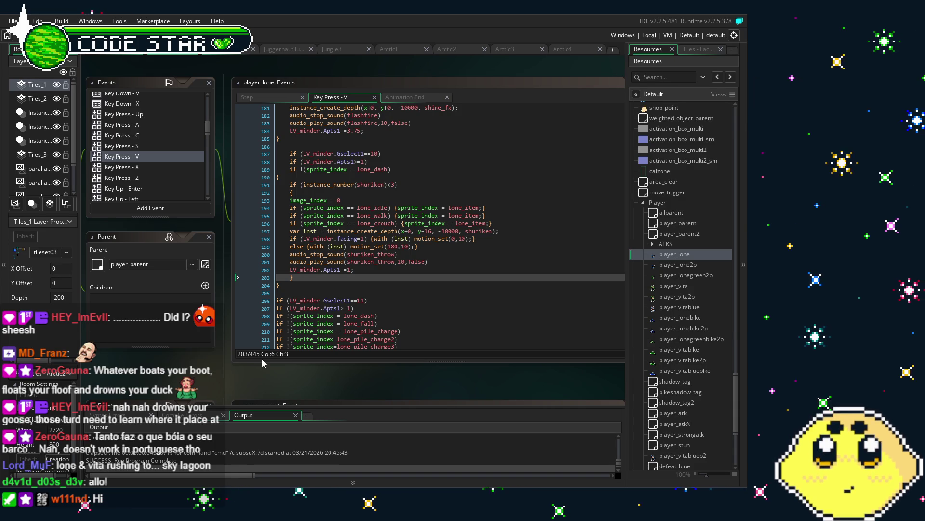
# Open player_lone2p's Keypad 0 key-press code and go to the shuriken spawn line at 194 to adjust its y offset
pyautogui.doubleClick(685, 264)
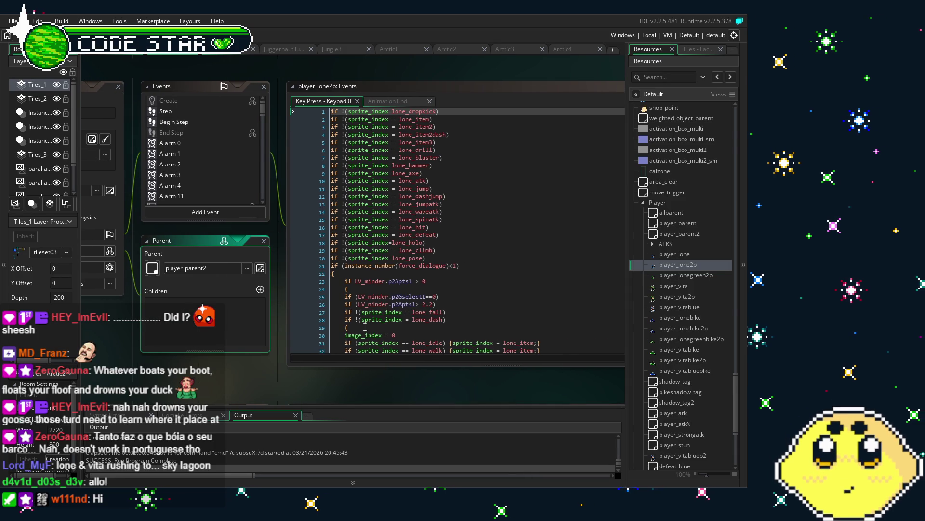
pyautogui.scroll(-4, 375, 302)
pyautogui.scroll(-20, 376, 302)
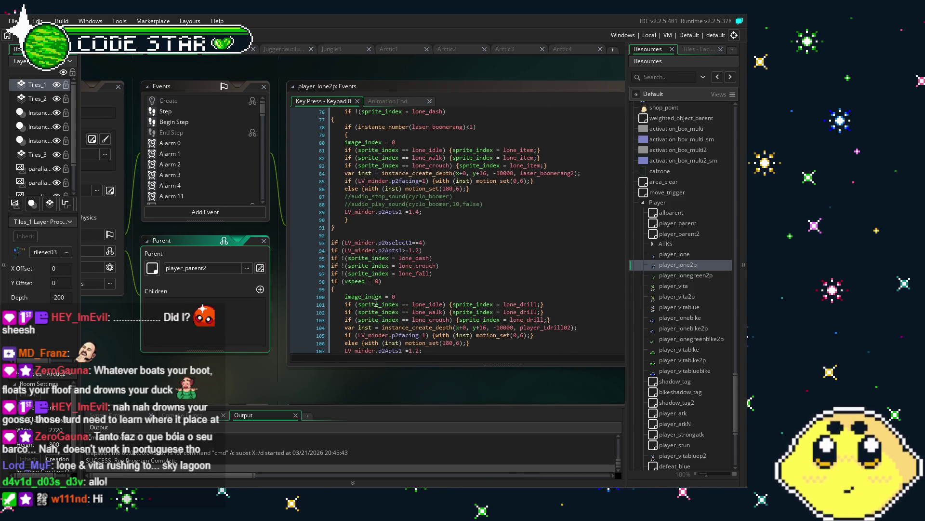
pyautogui.scroll(-20, 349, 312)
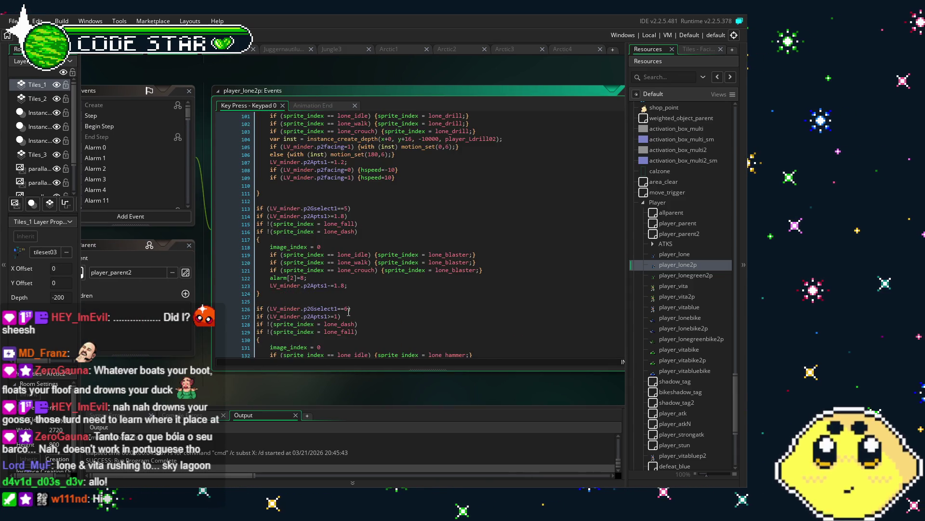
pyautogui.scroll(-2, 349, 312)
pyautogui.scroll(-9, 349, 312)
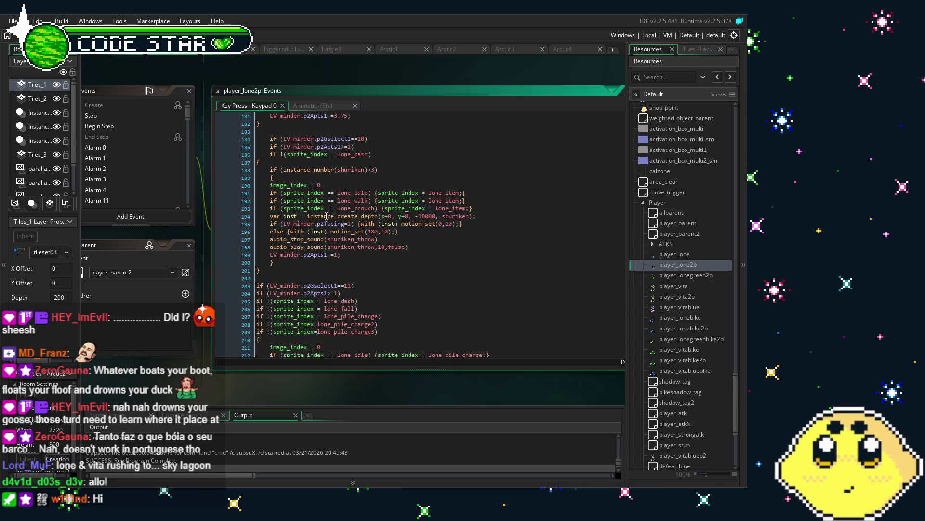
pyautogui.click(408, 216)
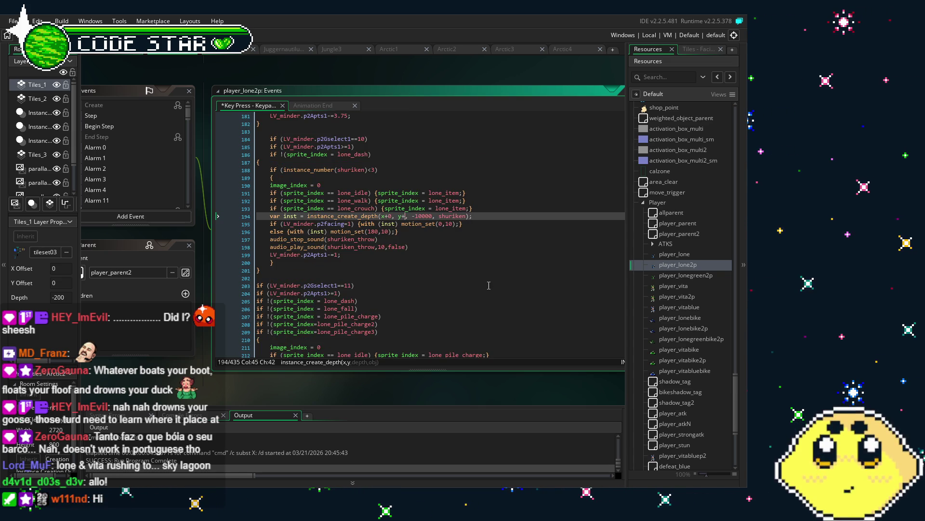
pyautogui.write('16')
pyautogui.click(668, 276)
# Open player_longreen2p's event code and scroll to the shuriken spawn at line 194
pyautogui.doubleClick(667, 275)
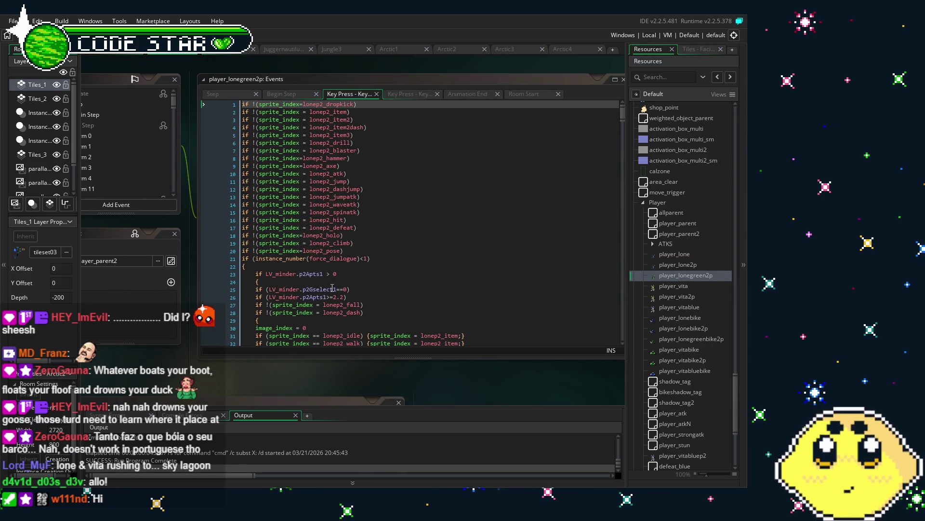
pyautogui.scroll(-10, 390, 235)
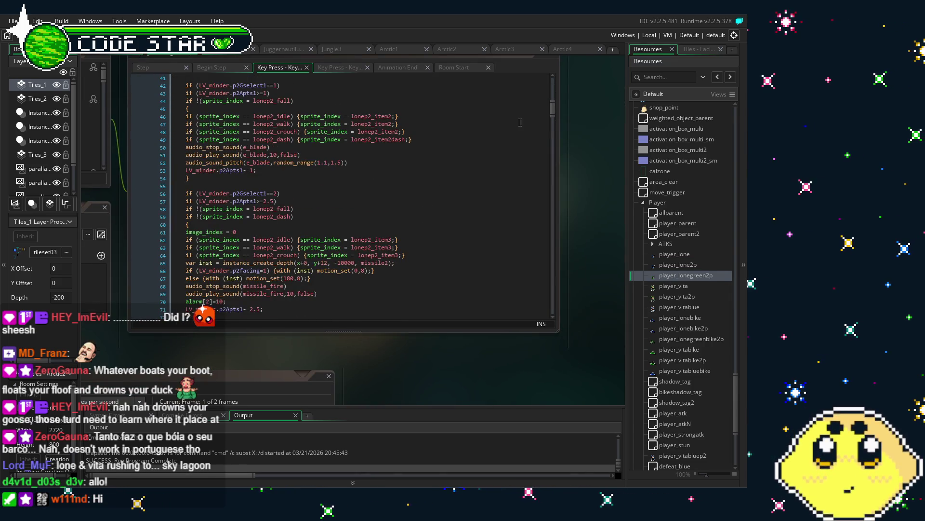
pyautogui.moveTo(551, 117); pyautogui.dragTo(557, 183)
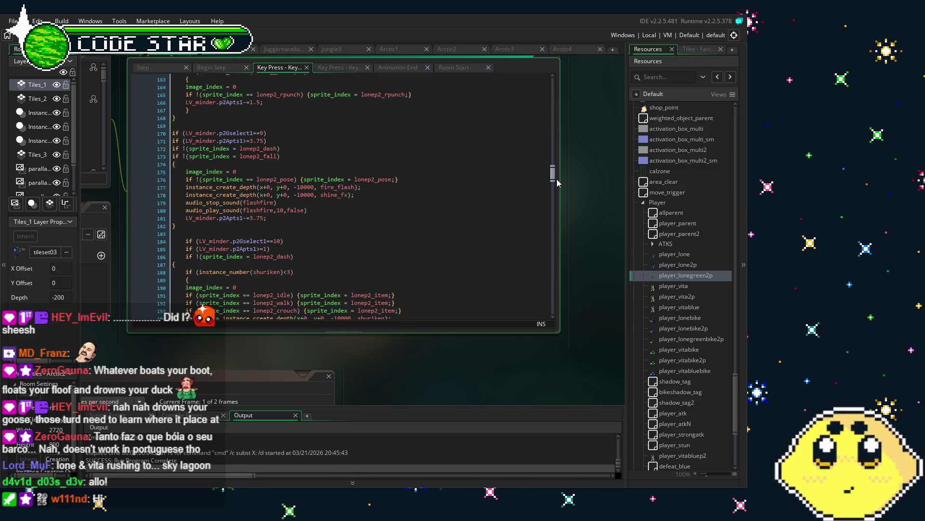
pyautogui.scroll(-7, 487, 232)
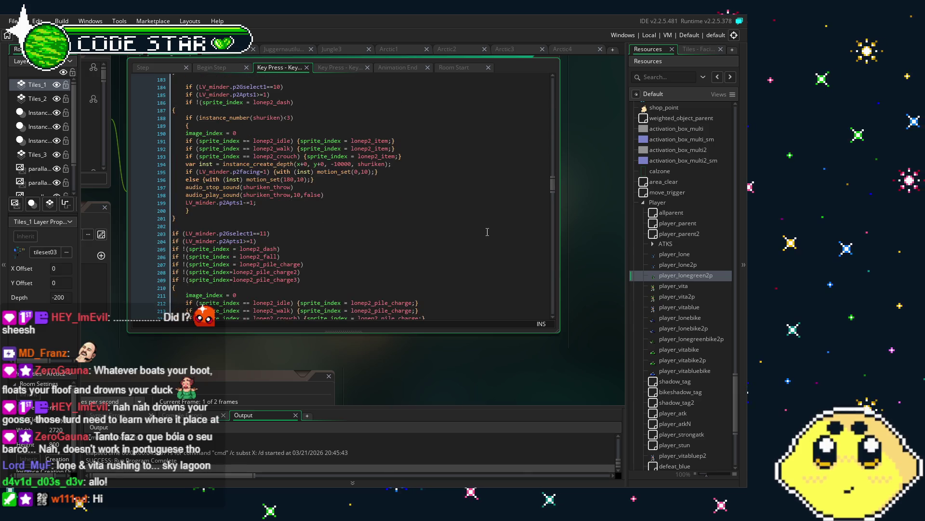
pyautogui.scroll(3, 304, 213)
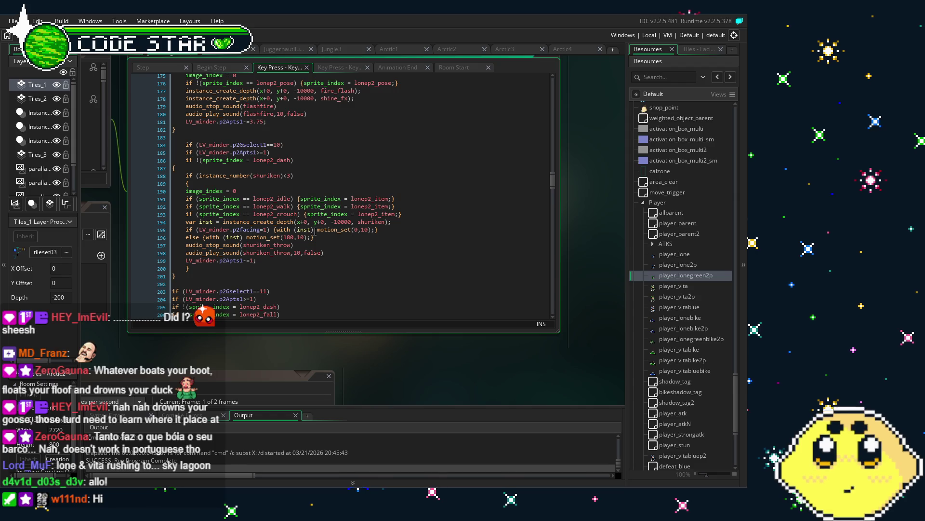
# Change the shuriken spawn offset from y+0 to y+16 and save the project
pyautogui.click(328, 222)
pyautogui.press('BackSpace')
pyautogui.write('16')
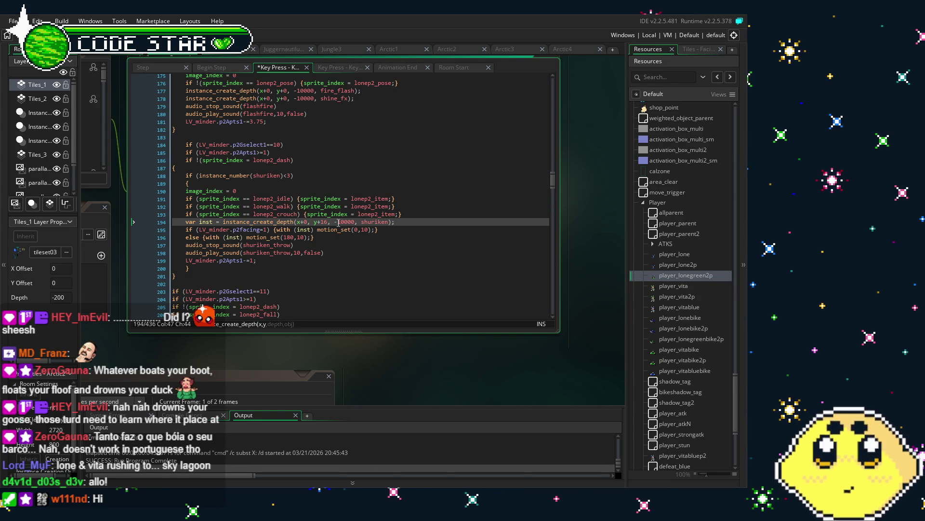
pyautogui.click(352, 346)
pyautogui.hotkey('ctrl', 's')
pyautogui.hscroll(-3, 233, 353)
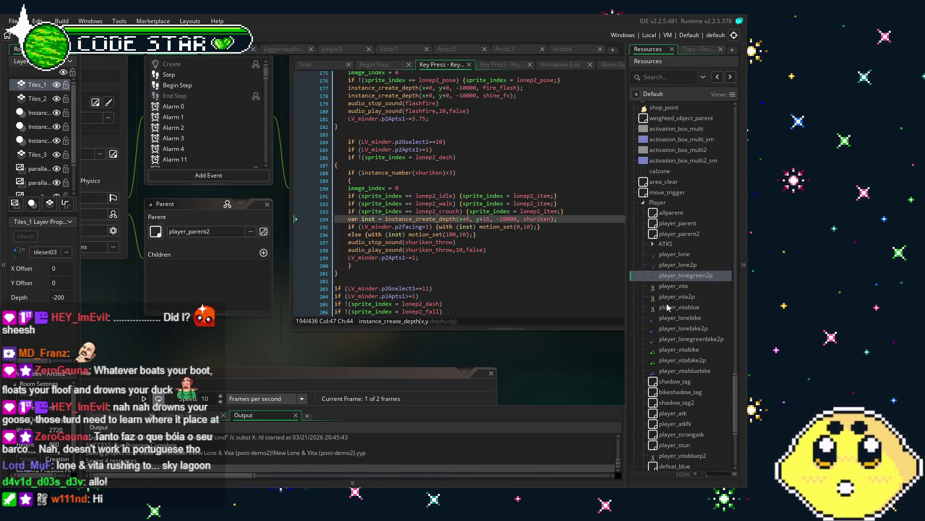
pyautogui.scroll(-5, 668, 309)
# Expand WEP and open shuriken's Create code, showing alarm[0]=1, alarm[1]=2 and alarm[2]=45
pyautogui.doubleClick(651, 337)
pyautogui.scroll(-10, 650, 343)
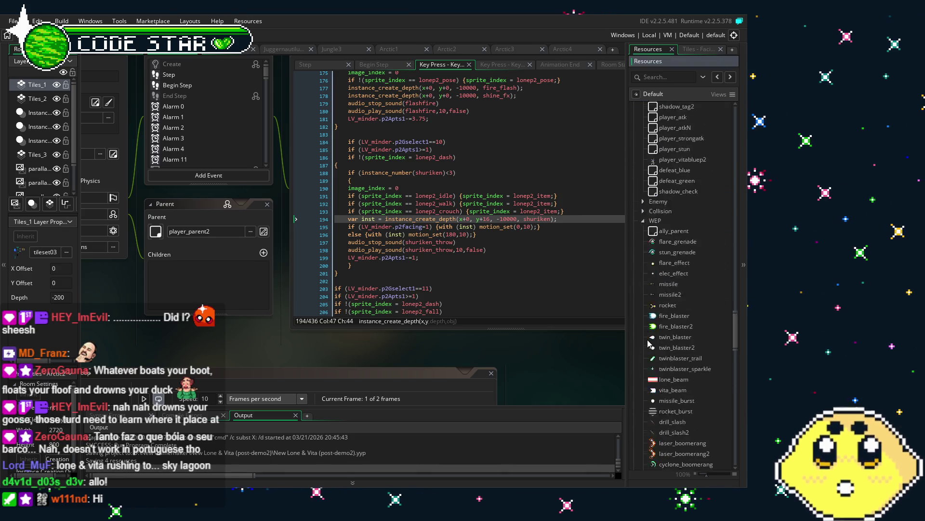
pyautogui.scroll(-3, 650, 342)
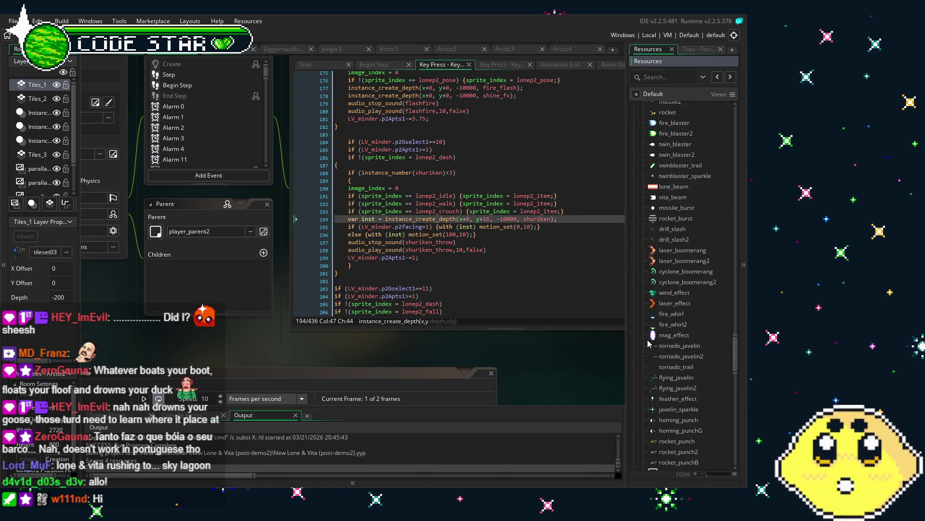
pyautogui.scroll(-3, 650, 342)
pyautogui.scroll(-3, 650, 343)
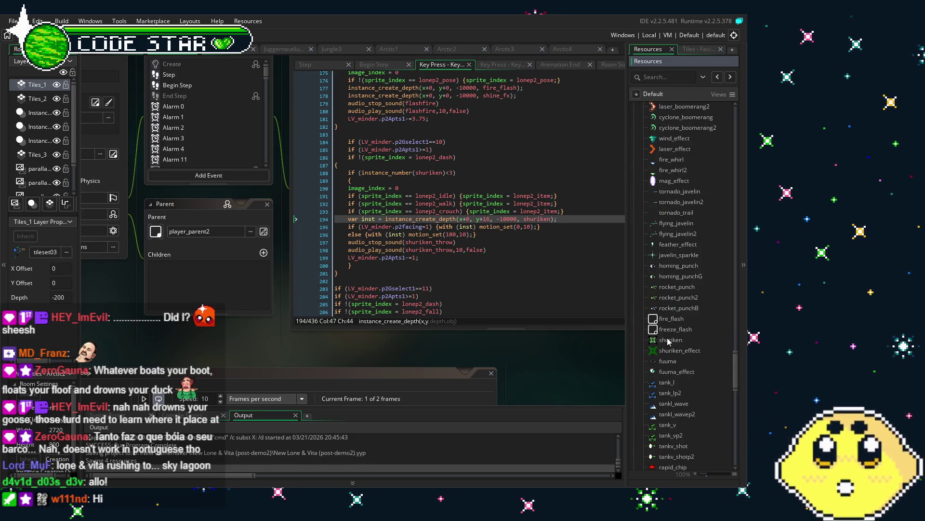
pyautogui.doubleClick(669, 340)
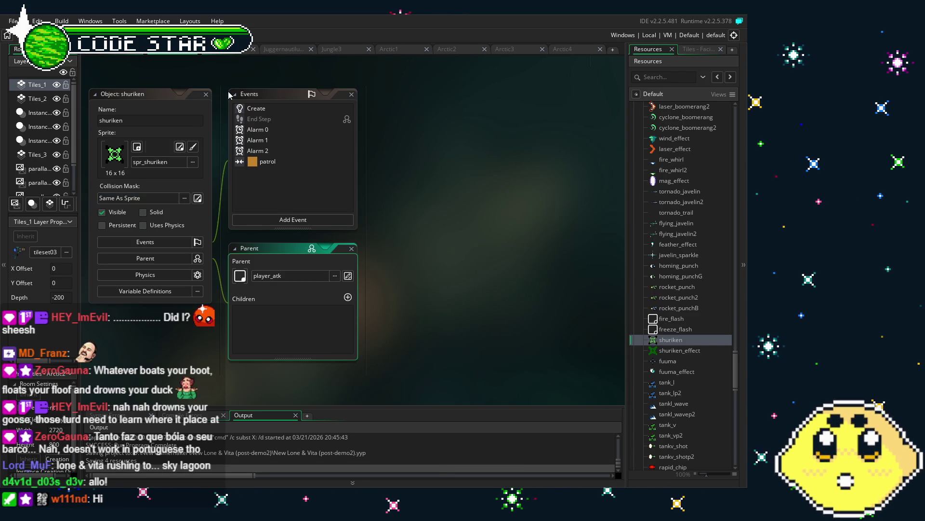
pyautogui.doubleClick(248, 108)
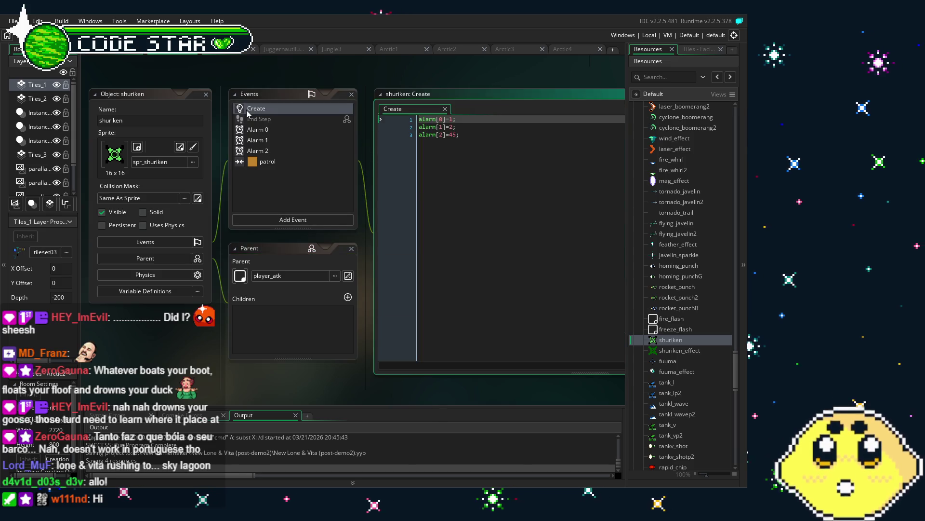
# Bring up the shuriken's Alarm 2, Alarm 1 and Alarm 0 code
pyautogui.doubleClick(267, 150)
pyautogui.doubleClick(268, 140)
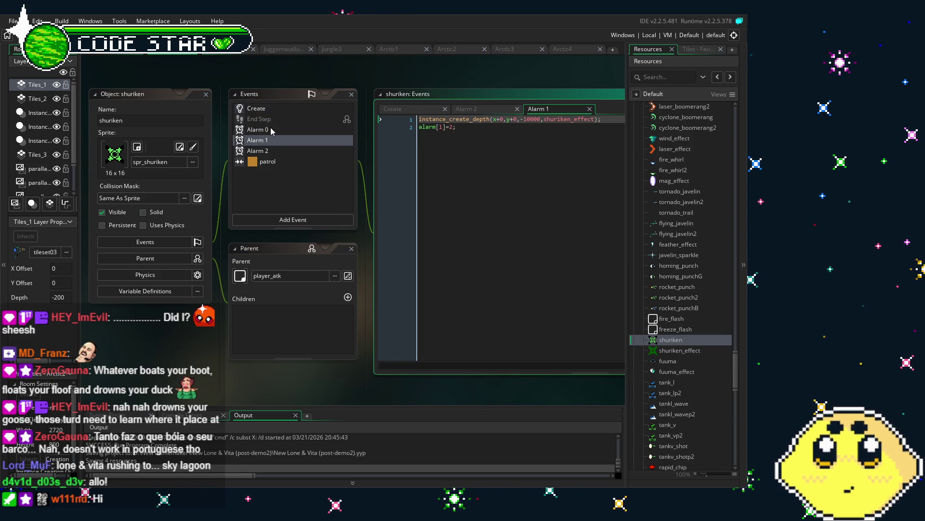
pyautogui.doubleClick(260, 130)
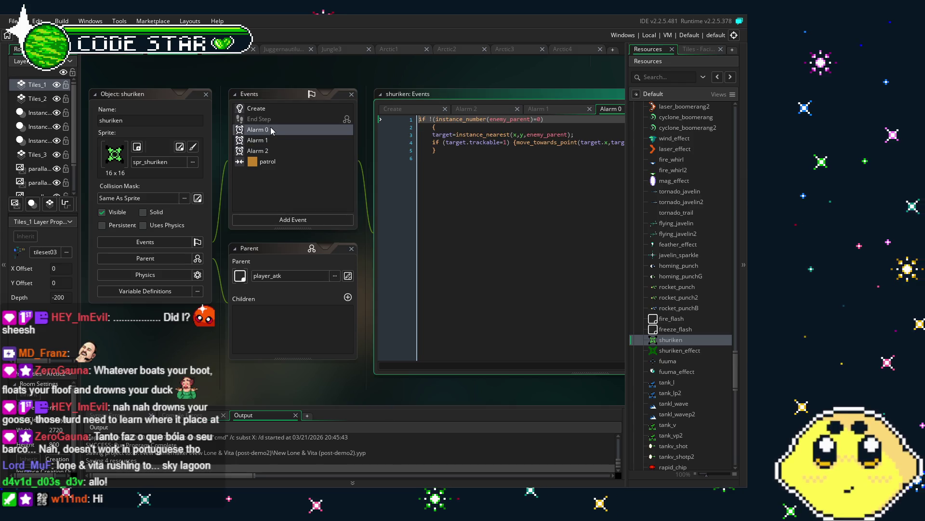
pyautogui.moveTo(459, 244)
pyautogui.mouseDown()
pyautogui.moveTo(316, 252)
pyautogui.moveTo(329, 254)
pyautogui.mouseUp()
pyautogui.moveTo(89, 154); pyautogui.dragTo(154, 148)
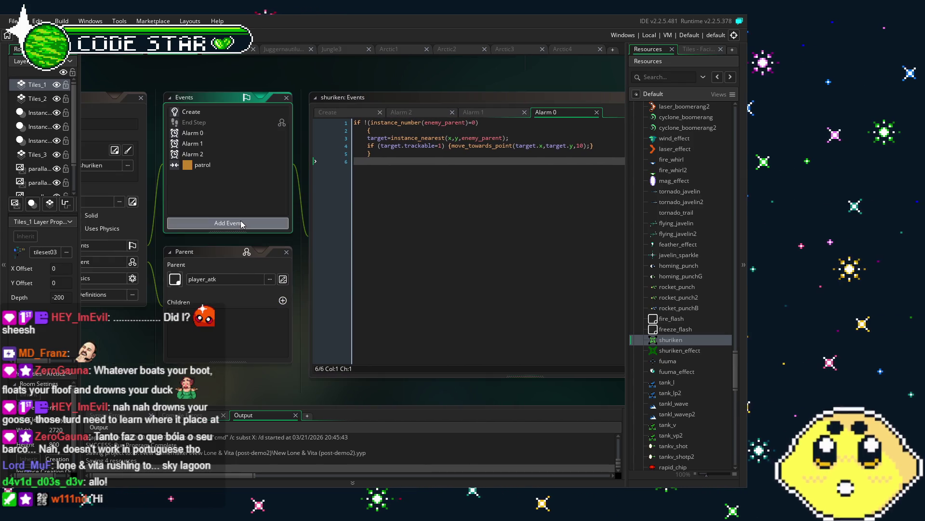
# Browse the Add Event list through Other > Views and cancel without adding an event
pyautogui.click(241, 222)
pyautogui.moveTo(283, 344)
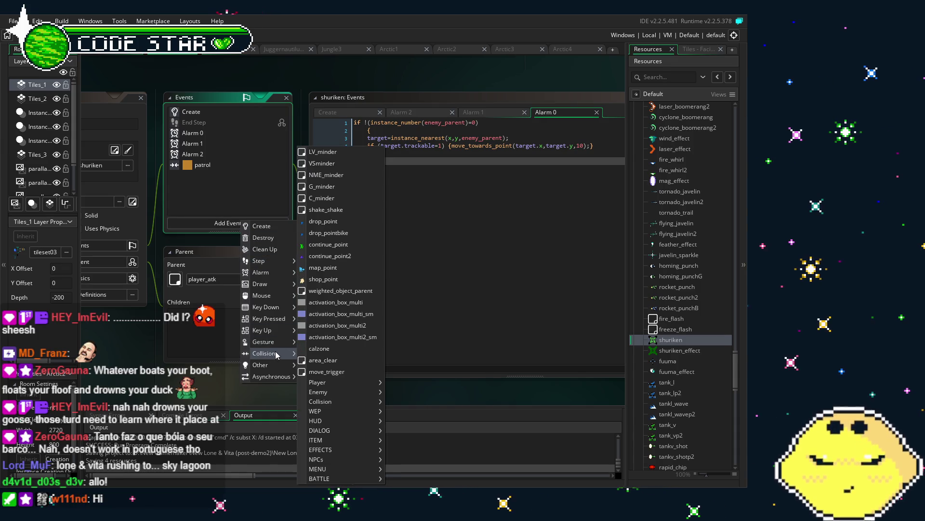
pyautogui.moveTo(269, 366)
pyautogui.moveTo(322, 271)
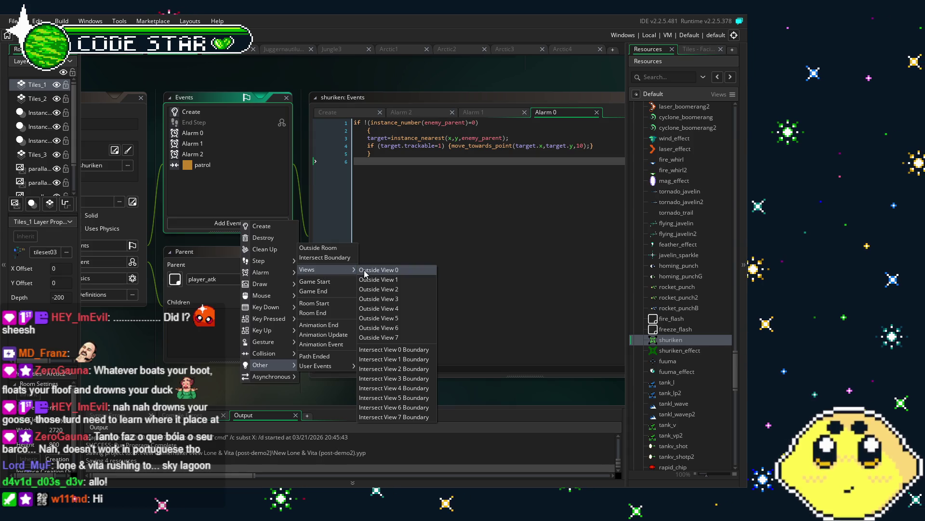
pyautogui.click(684, 332)
pyautogui.scroll(5, 674, 308)
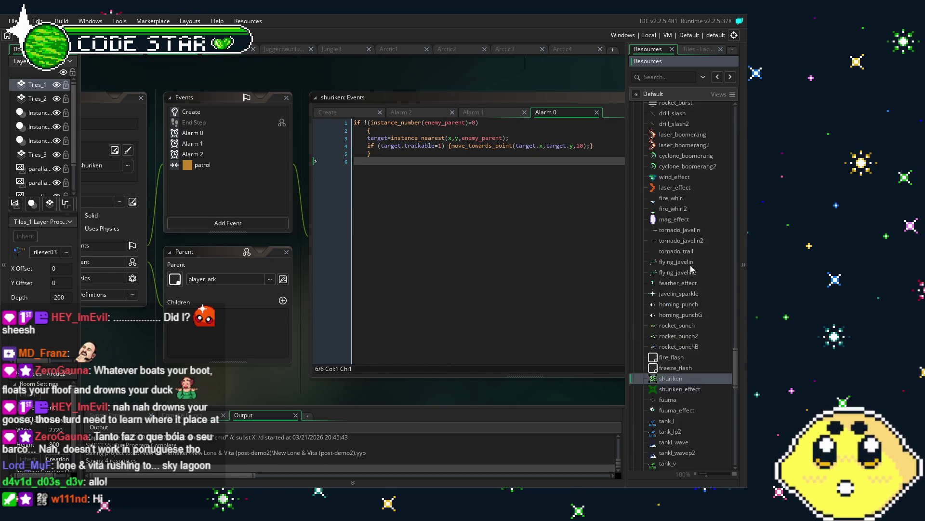
# Open the flare_grenade and tornado_javelin objects
pyautogui.scroll(4, 668, 285)
pyautogui.doubleClick(673, 166)
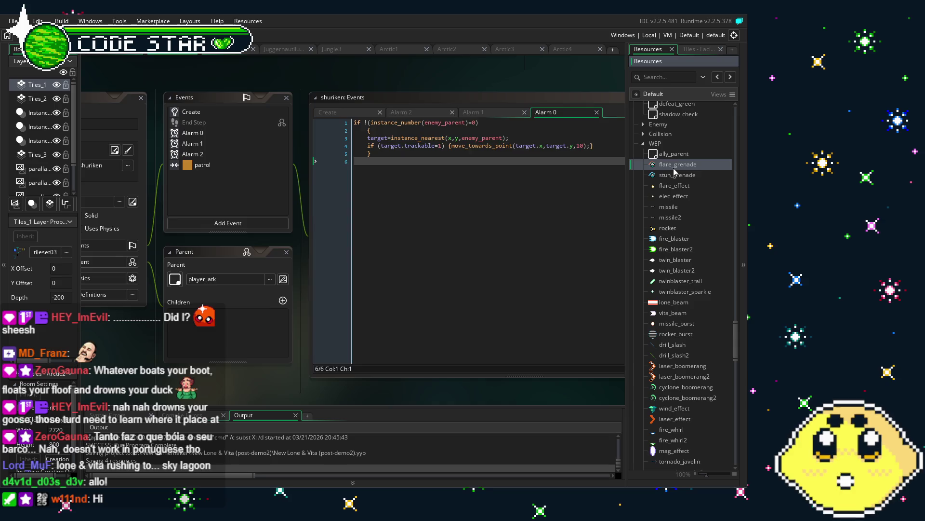
pyautogui.scroll(-1, 306, 167)
pyautogui.scroll(-2, 677, 292)
pyautogui.scroll(-3, 677, 292)
pyautogui.doubleClick(679, 305)
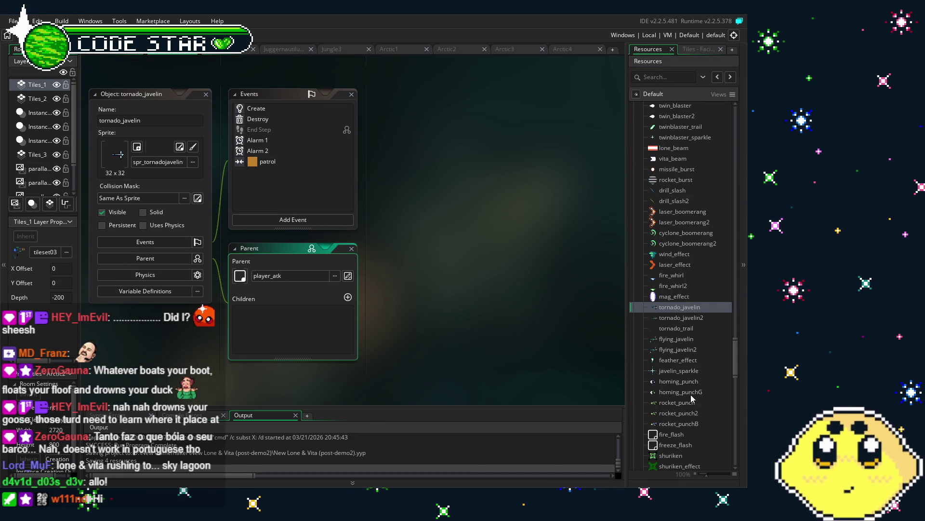
# Open the tankv_shot object (sprite spr_arrow, parent player_strongatk)
pyautogui.scroll(-4, 690, 394)
pyautogui.scroll(-5, 690, 394)
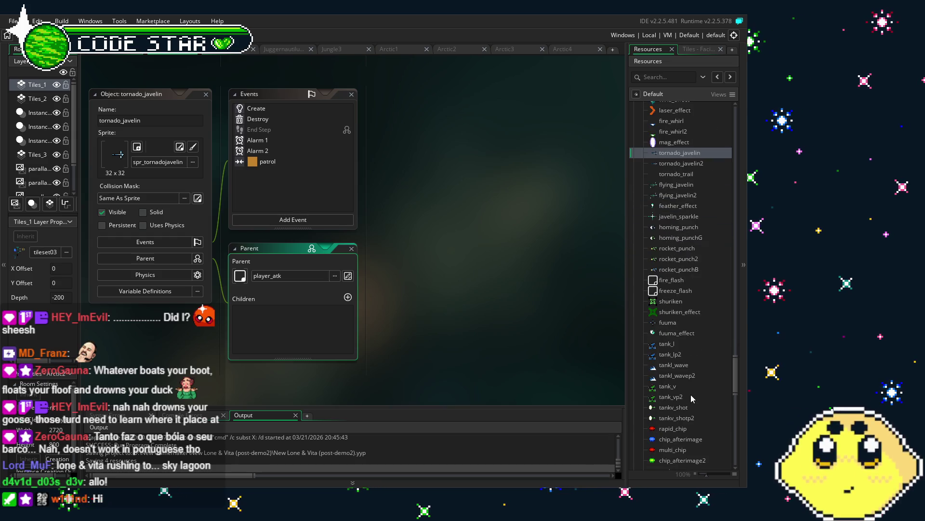
pyautogui.scroll(-1, 692, 395)
pyautogui.scroll(4, 692, 380)
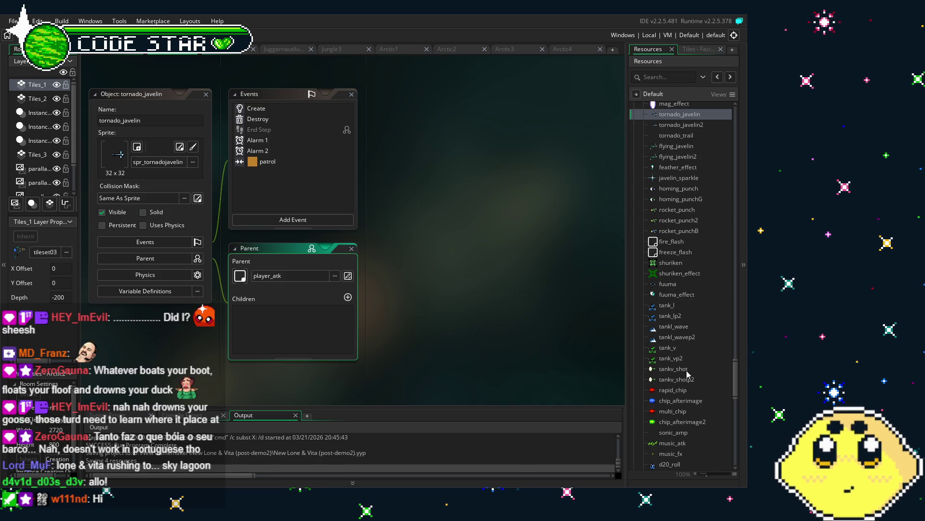
pyautogui.click(688, 374)
pyautogui.doubleClick(688, 373)
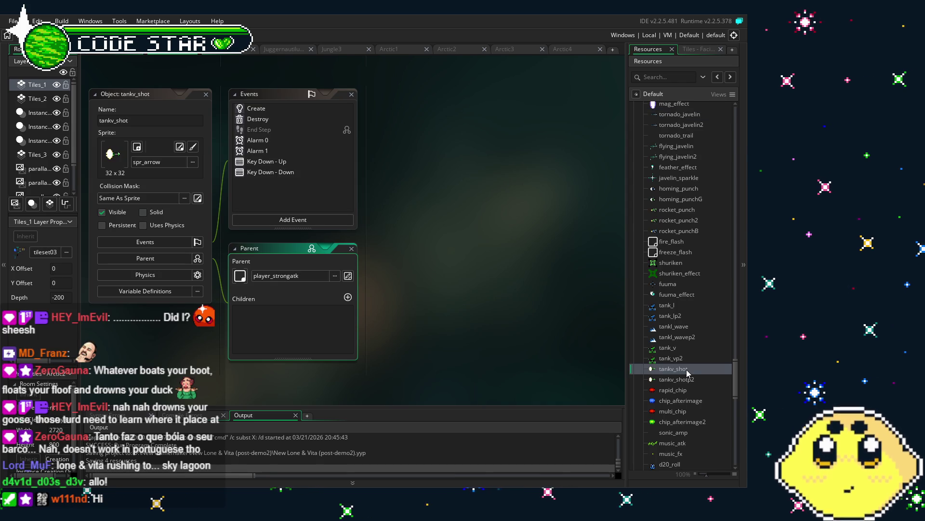
# Open the player_lone object and its Key Press - V event code
pyautogui.scroll(1, 689, 374)
pyautogui.scroll(10, 689, 373)
pyautogui.scroll(5, 686, 370)
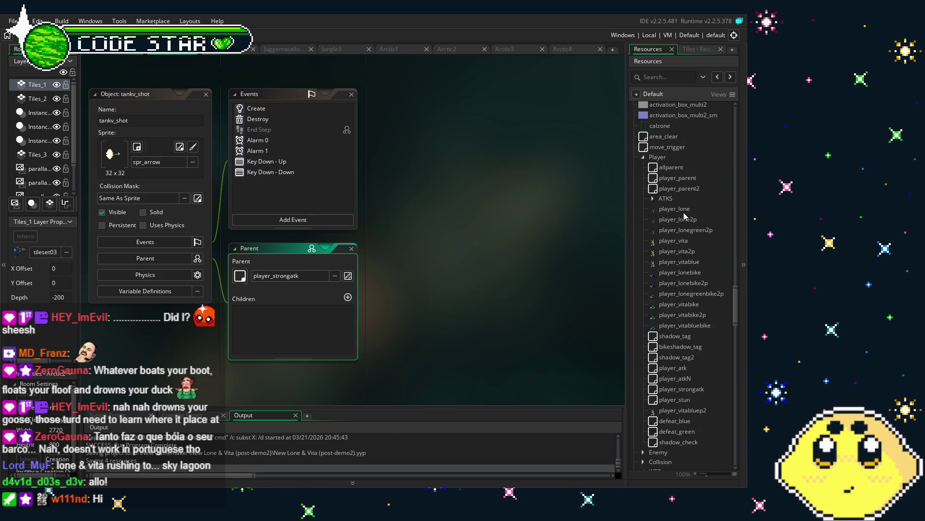
pyautogui.doubleClick(685, 210)
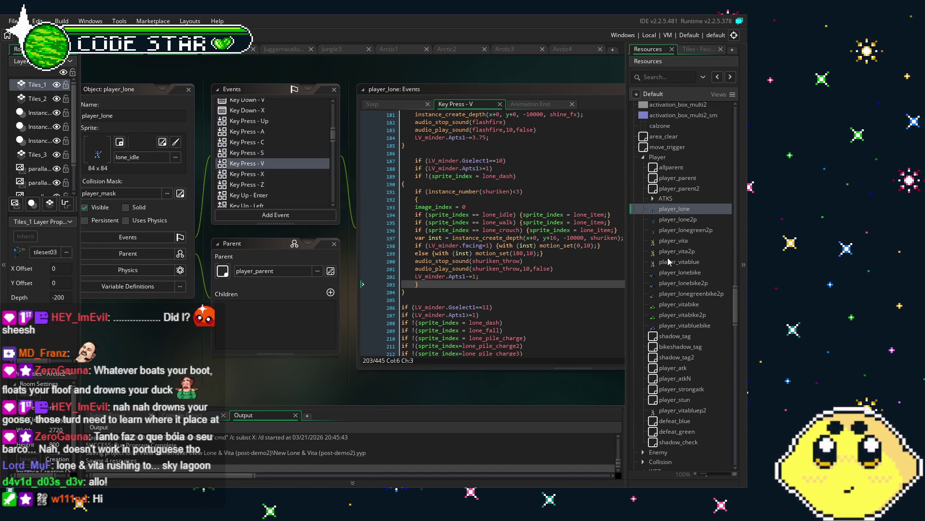
# Expand ATKS, open player_shot and select its enemy_parent collision event
pyautogui.click(652, 199)
pyautogui.doubleClick(683, 210)
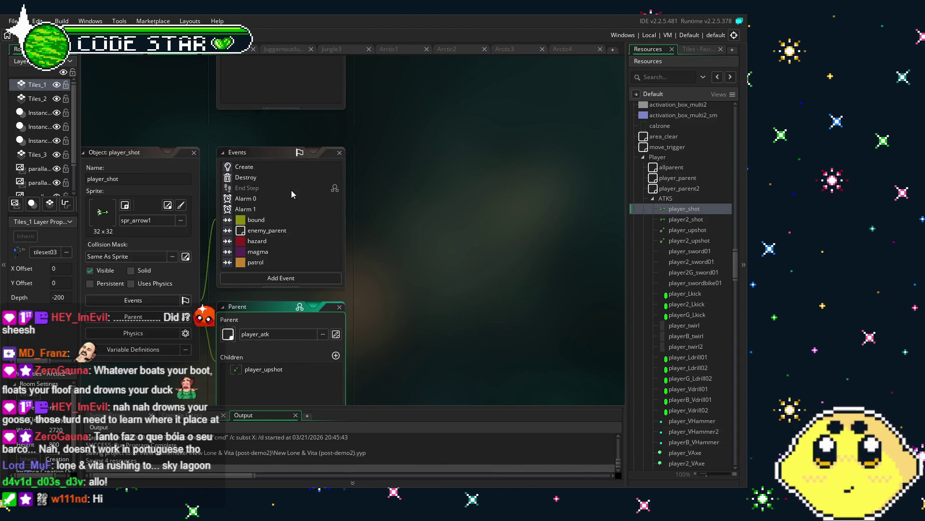
pyautogui.click(285, 210)
pyautogui.click(290, 198)
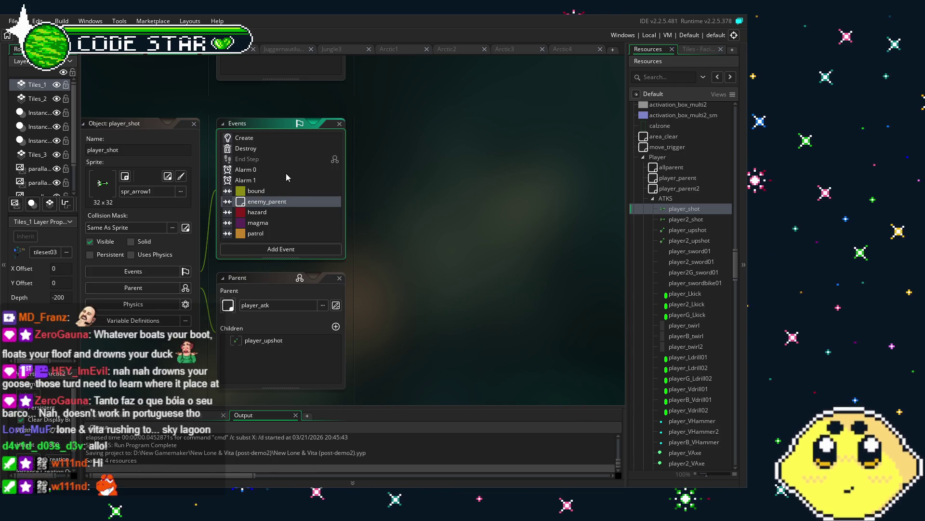
# Review player_shot's Destroy and Create event code, ending back on Destroy
pyautogui.doubleClick(265, 150)
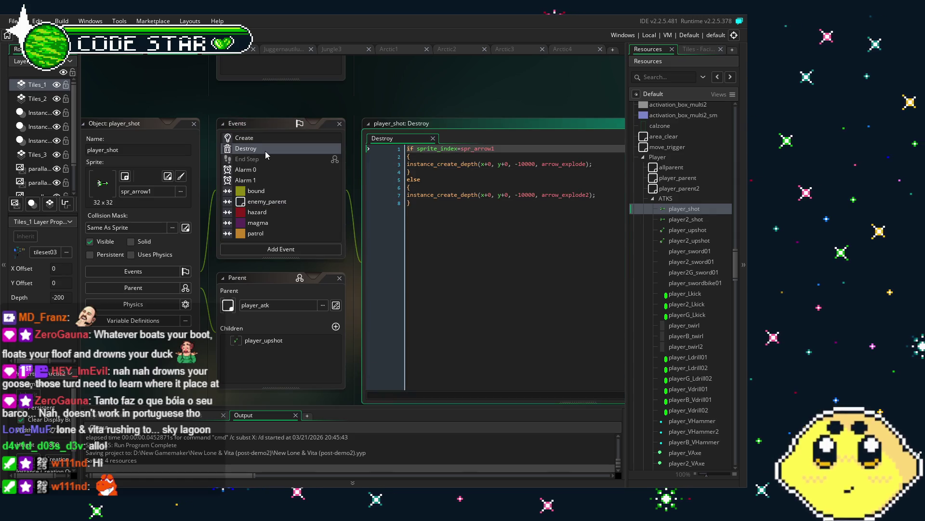
pyautogui.click(245, 138)
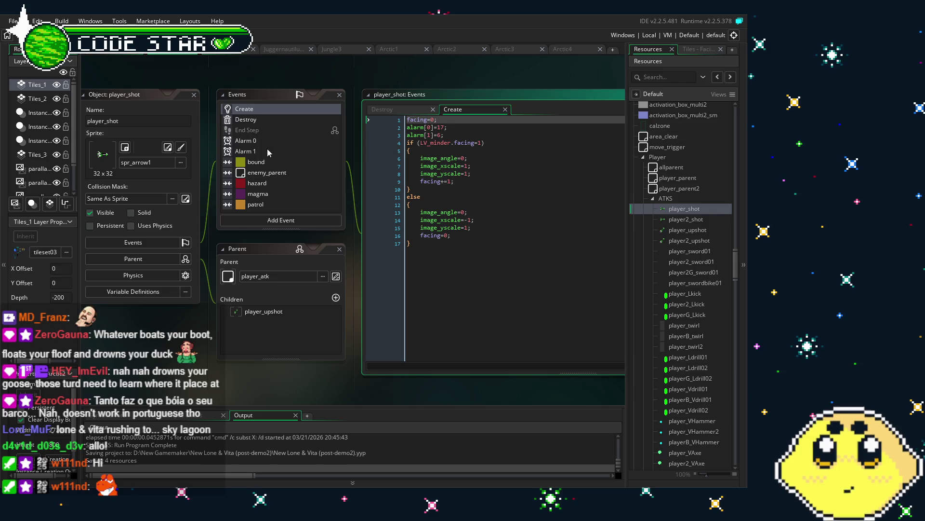
pyautogui.click(261, 119)
pyautogui.click(260, 119)
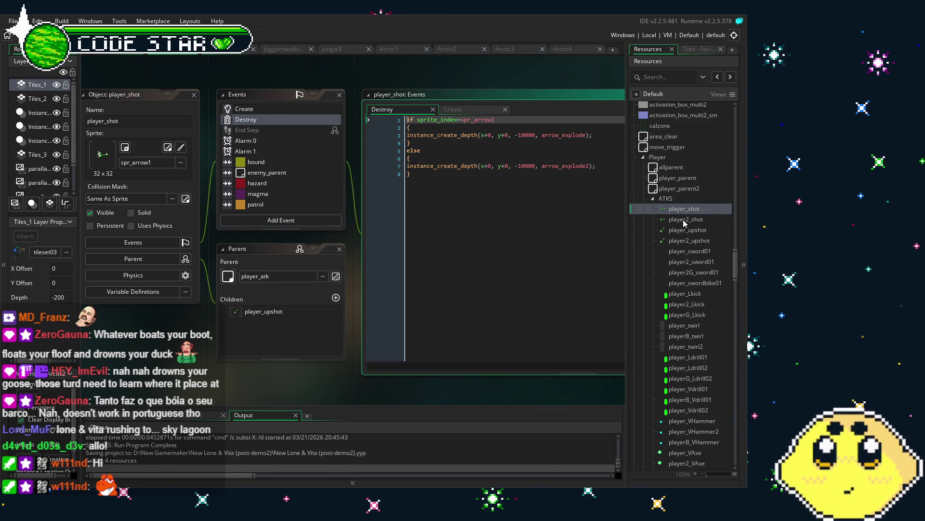
pyautogui.scroll(-1, 683, 219)
pyautogui.scroll(3, 683, 219)
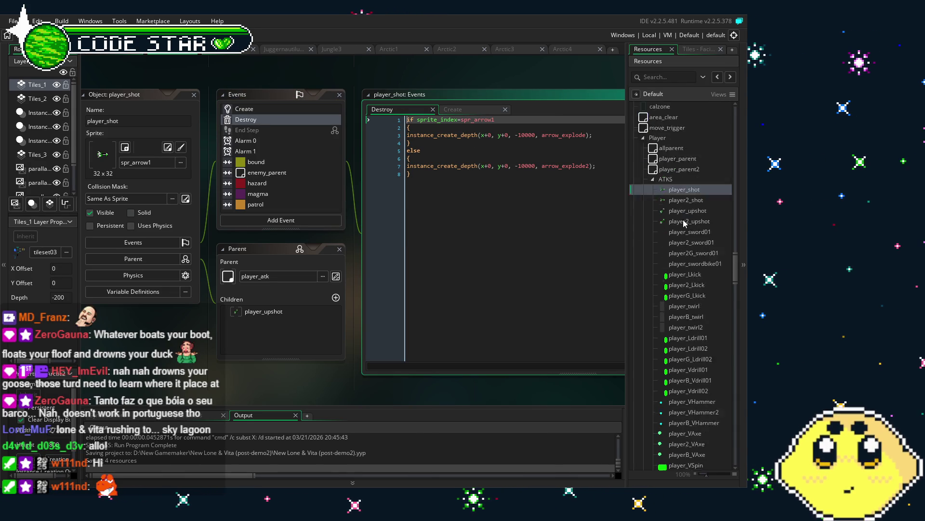
pyautogui.scroll(-12, 698, 291)
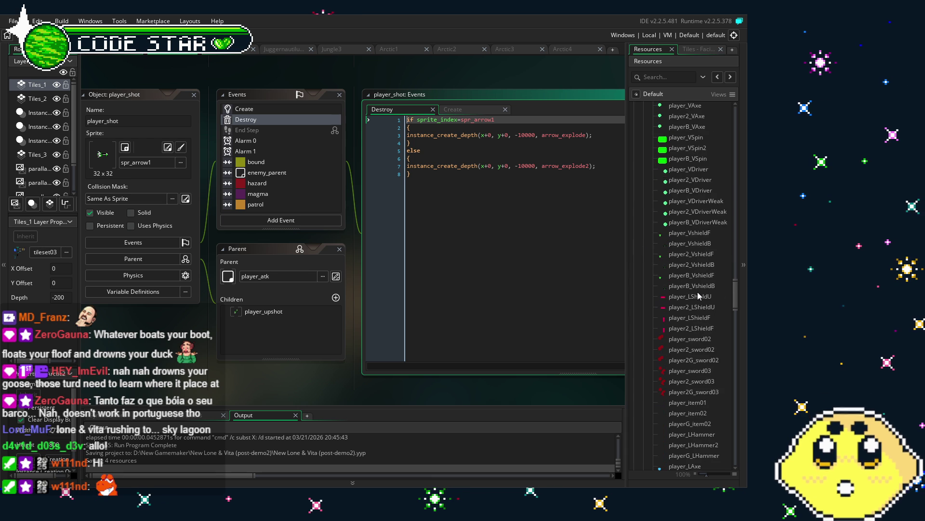
pyautogui.scroll(-6, 698, 291)
# Open player_wave's Step code, which spawns an instance at y+24 with speed 9
pyautogui.doubleClick(687, 336)
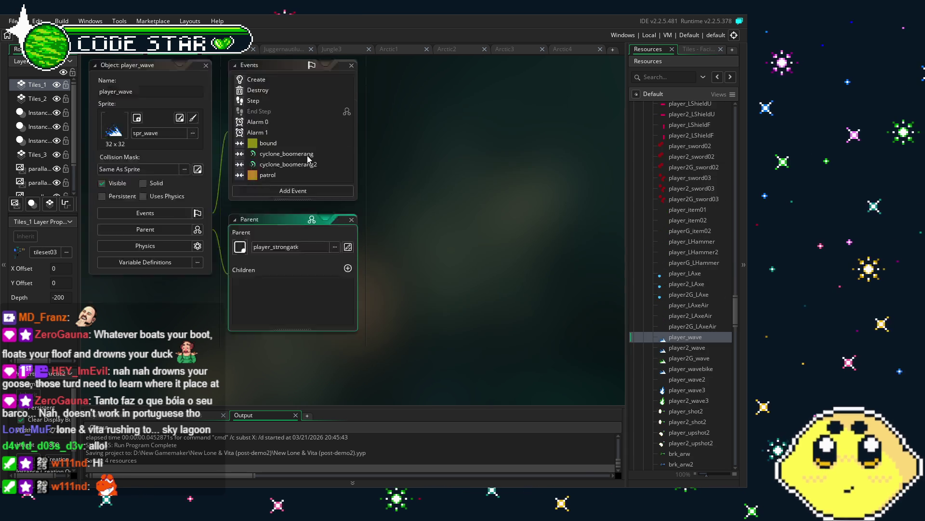
pyautogui.click(281, 118)
pyautogui.doubleClick(281, 119)
pyautogui.doubleClick(258, 129)
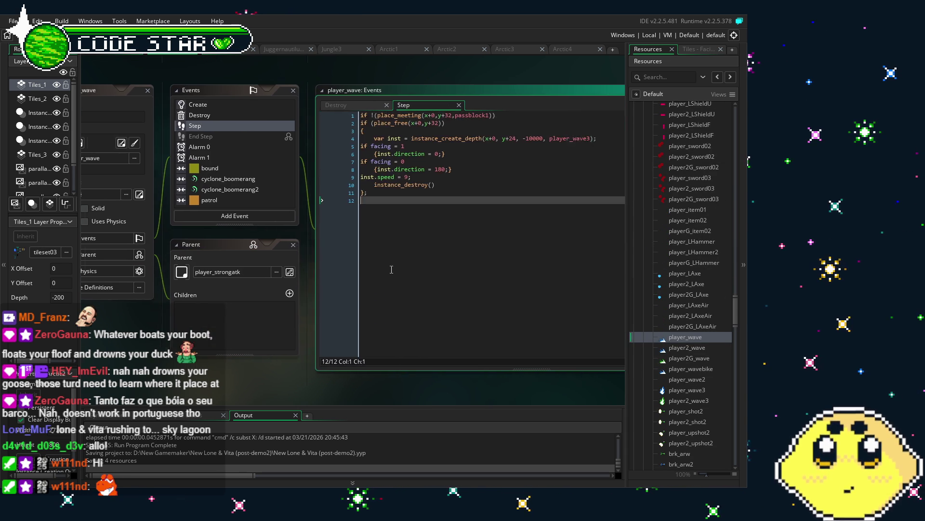
pyautogui.moveTo(391, 269); pyautogui.dragTo(415, 269)
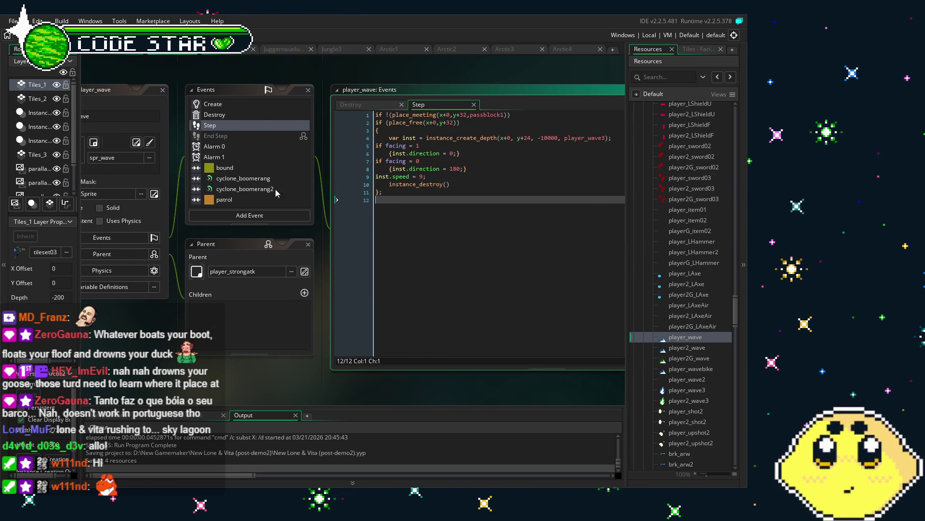
pyautogui.moveTo(190, 322); pyautogui.dragTo(214, 320)
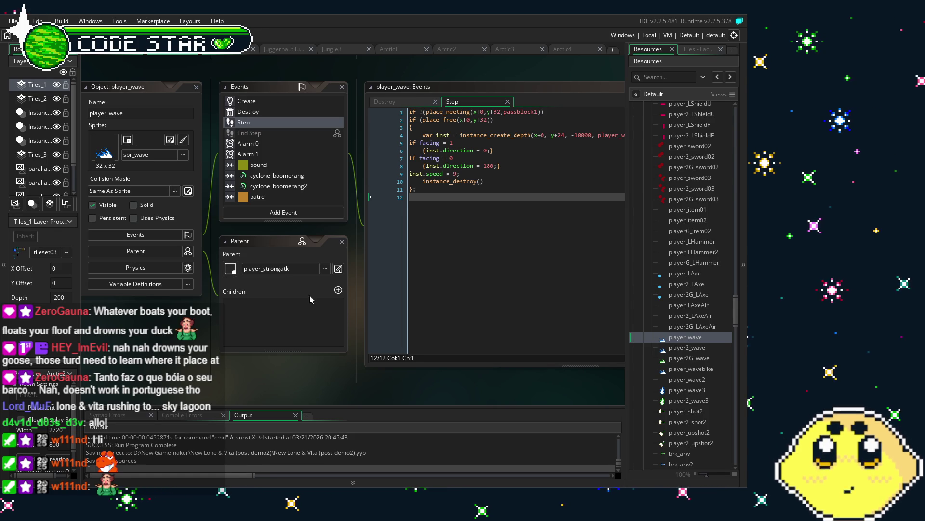
# Collapse the ATKS folder in the Resources tree
pyautogui.scroll(6, 670, 343)
pyautogui.scroll(5, 652, 181)
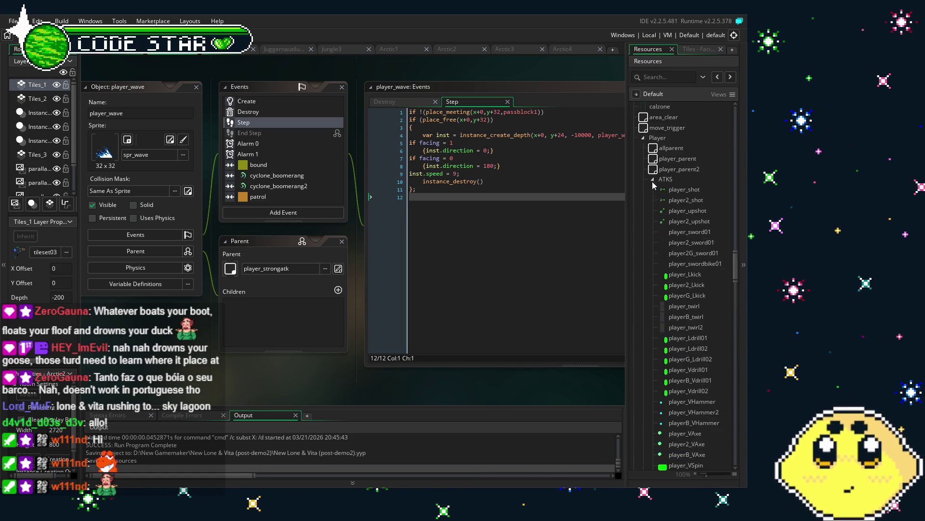
pyautogui.click(652, 181)
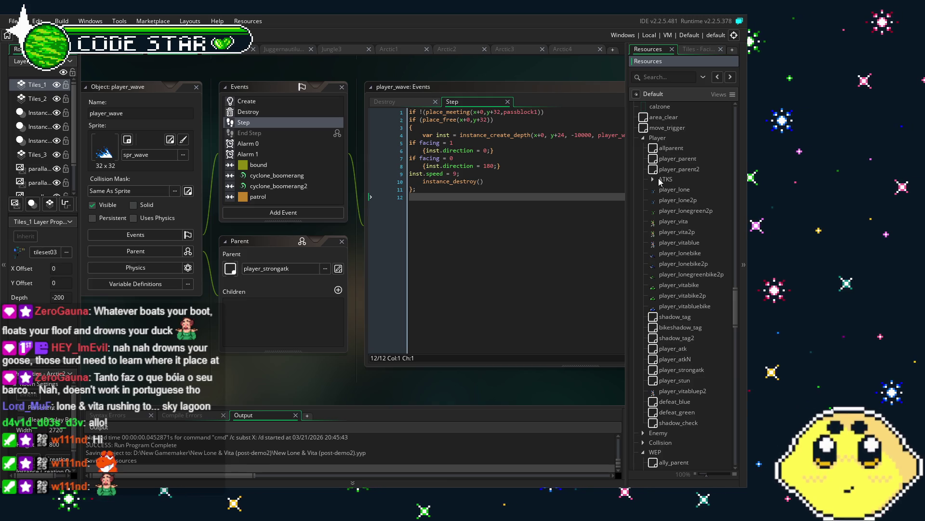
pyautogui.click(654, 179)
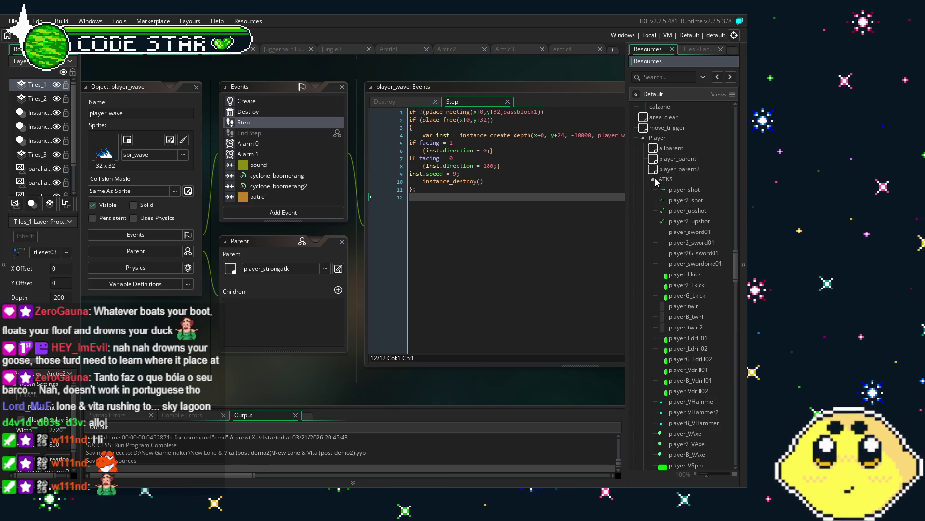
pyautogui.click(655, 179)
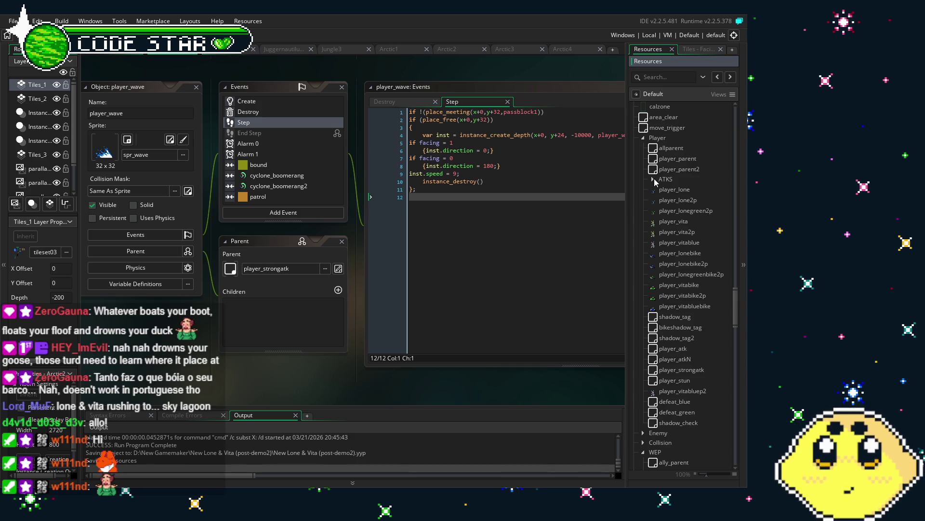
pyautogui.scroll(-2, 687, 292)
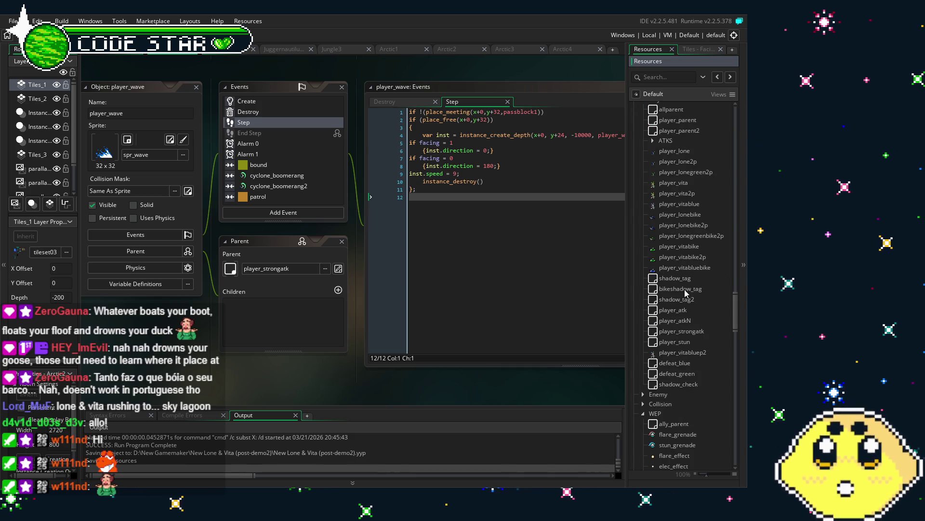
# Review the End Step tint code of player_atk and player_strongatk
pyautogui.click(687, 311)
pyautogui.doubleClick(687, 312)
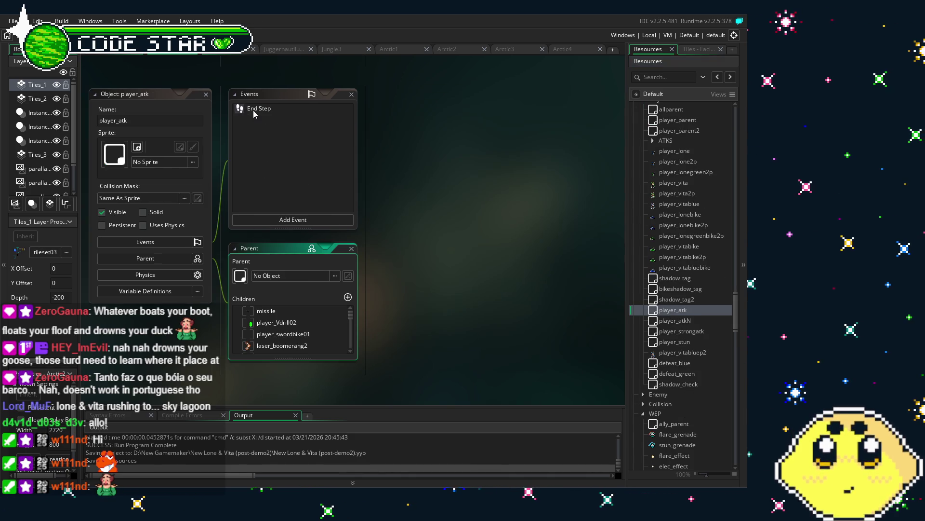
pyautogui.click(253, 110)
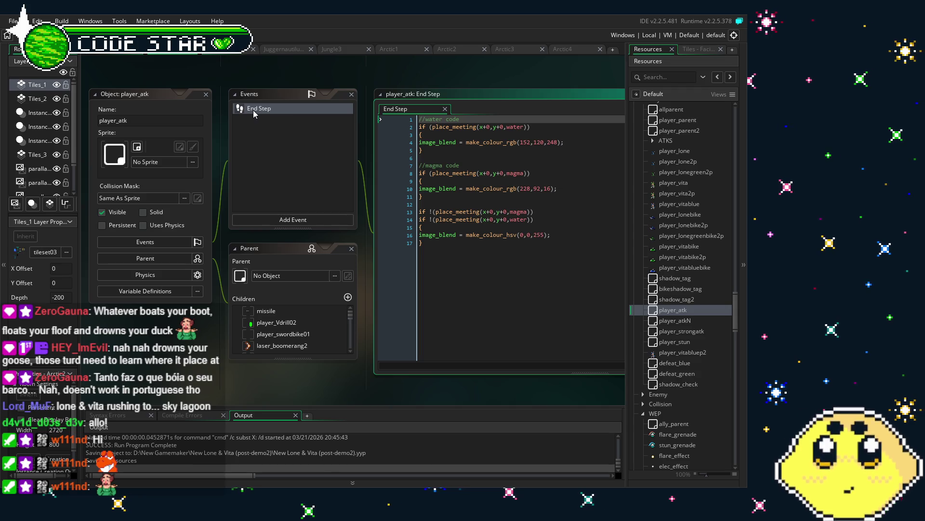
pyautogui.doubleClick(682, 331)
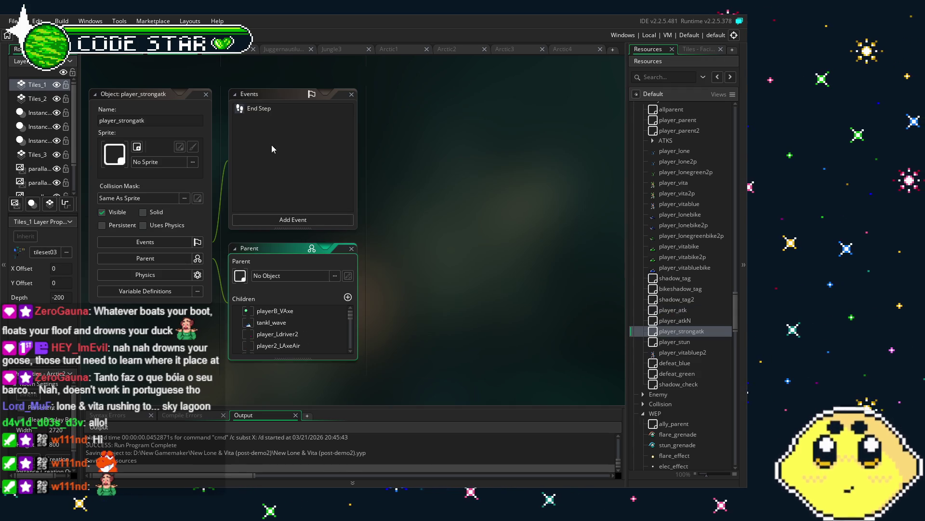
pyautogui.click(251, 109)
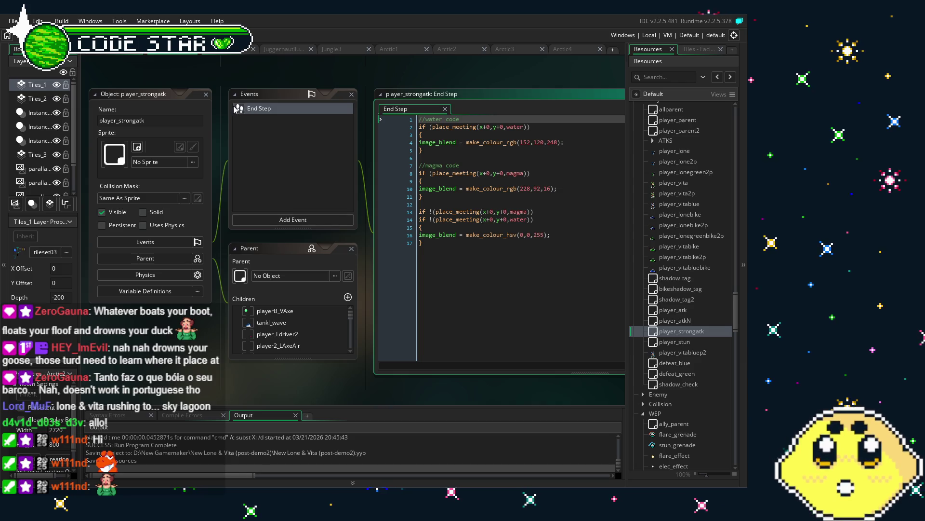
# Close the player_strongatk and player_atk editors and their End Step code
pyautogui.click(206, 94)
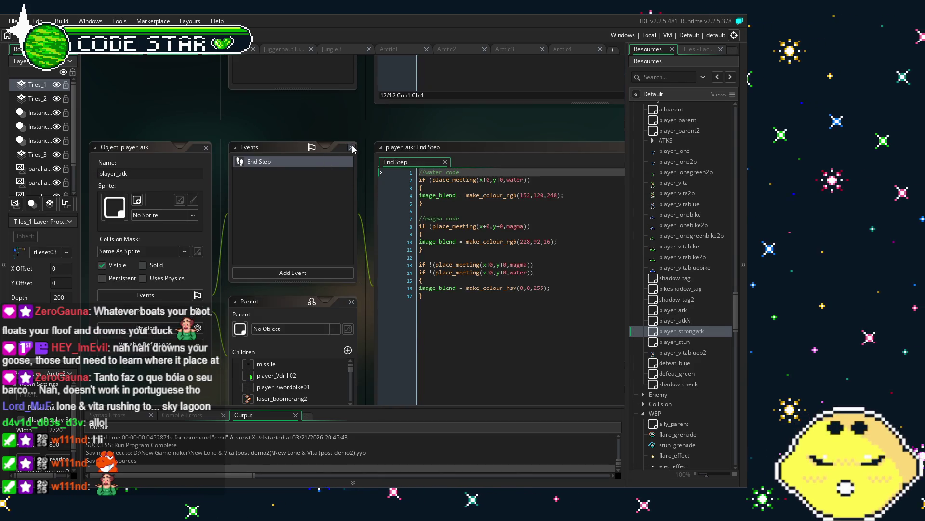
pyautogui.click(351, 147)
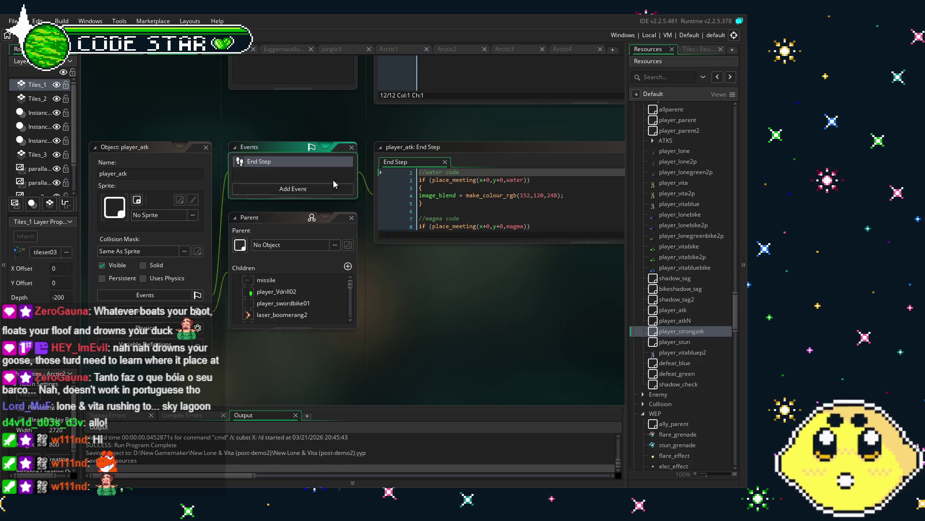
pyautogui.click(206, 147)
pyautogui.scroll(3, 271, 252)
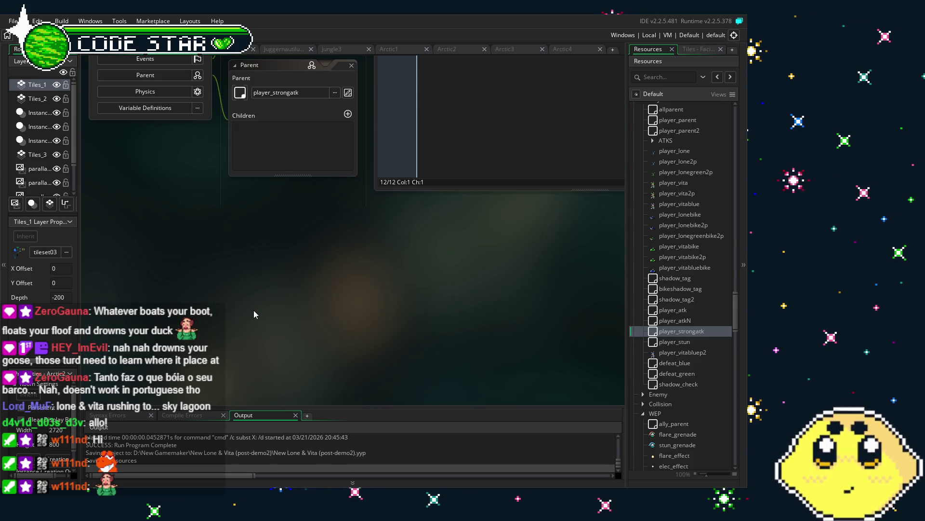
# Open the shuriken object and browse its Add Event list
pyautogui.scroll(-1, 717, 358)
pyautogui.scroll(-2, 717, 362)
pyautogui.scroll(-15, 718, 362)
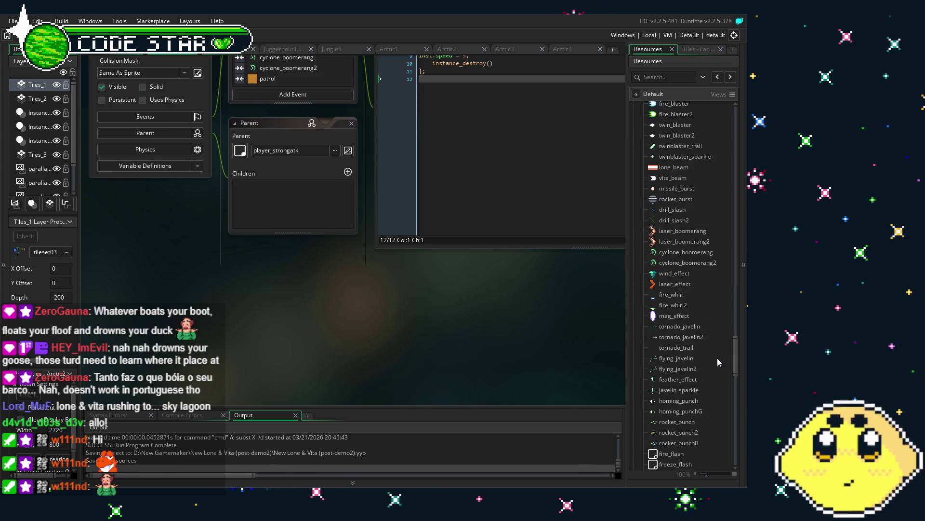
pyautogui.scroll(-5, 717, 362)
pyautogui.click(683, 321)
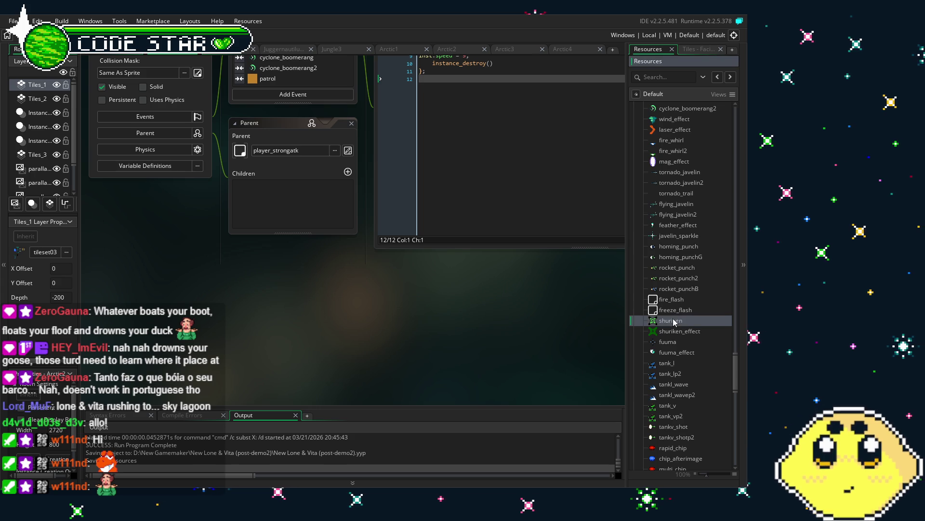
pyautogui.doubleClick(683, 321)
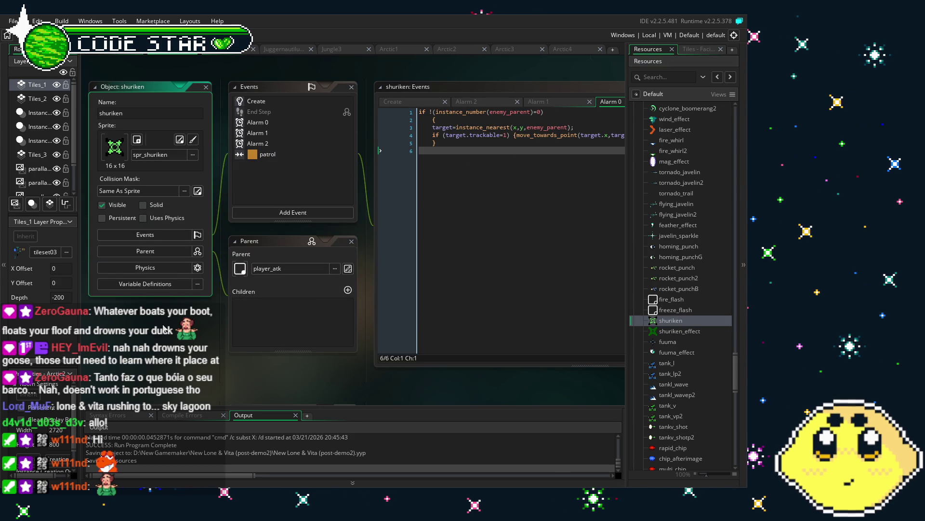
pyautogui.click(289, 213)
pyautogui.moveTo(305, 356)
pyautogui.moveTo(359, 377)
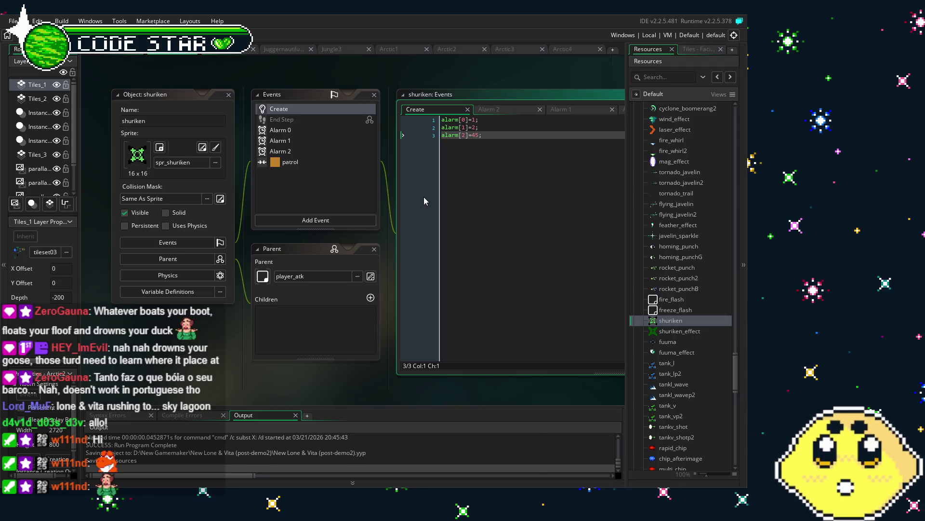
# Change the Create event's alarm[2] from 45 to 30, save, and build-run the game
pyautogui.press('End')
pyautogui.press('Left')
pyautogui.press('BackSpace')
pyautogui.press('BackSpace')
pyautogui.write('30')
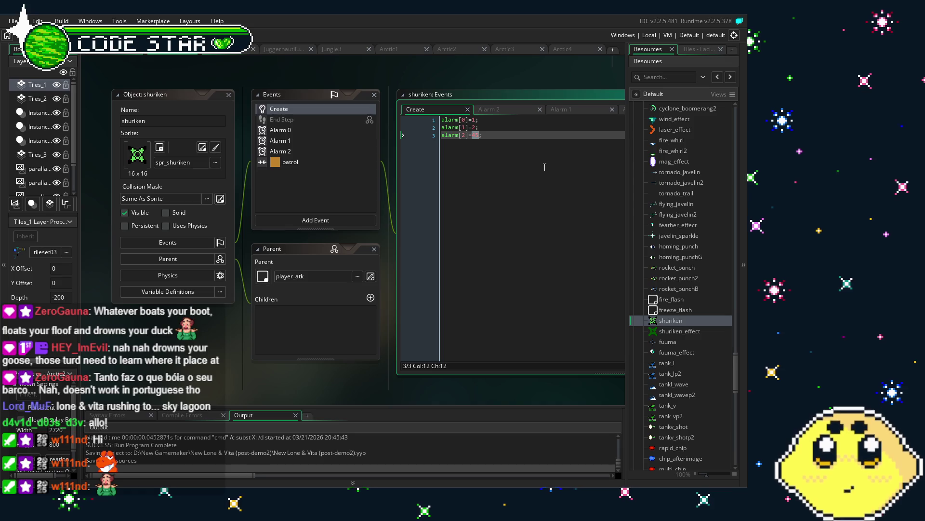
pyautogui.click(545, 167)
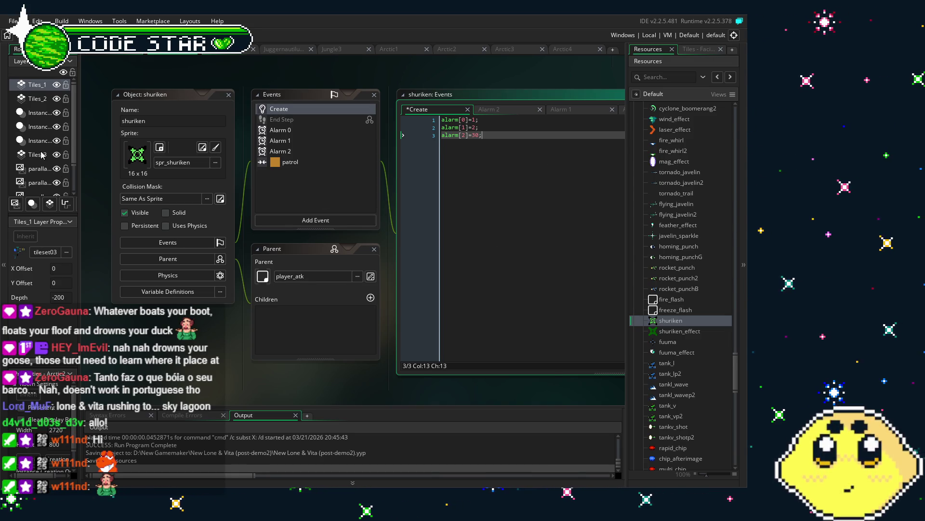
pyautogui.hotkey('ctrl', 's')
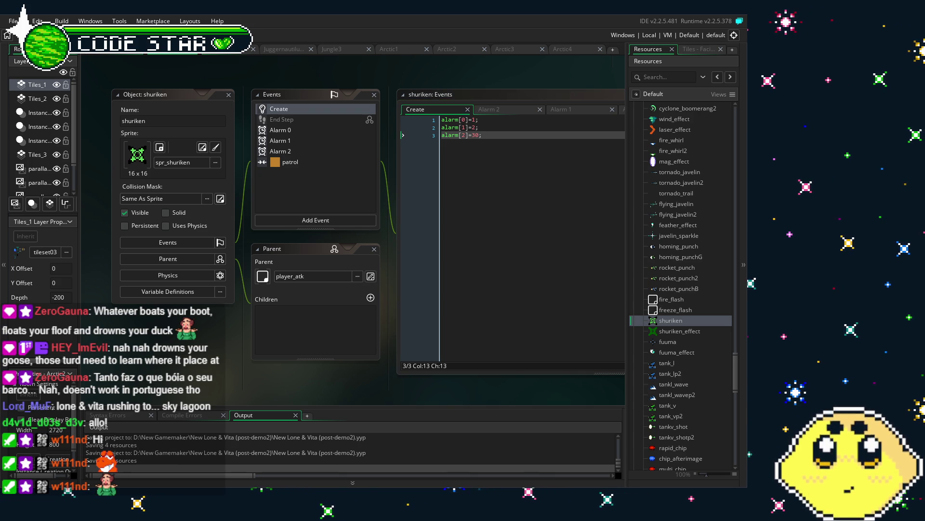
pyautogui.press('F5')
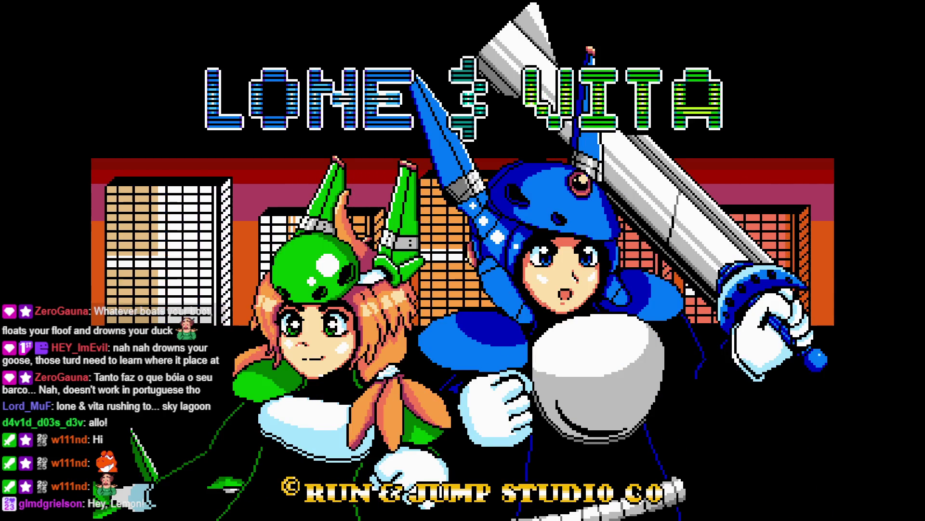
# Leave the Lone & Vita title screen for Mode Select
pyautogui.press('Return')
pyautogui.press('Return')
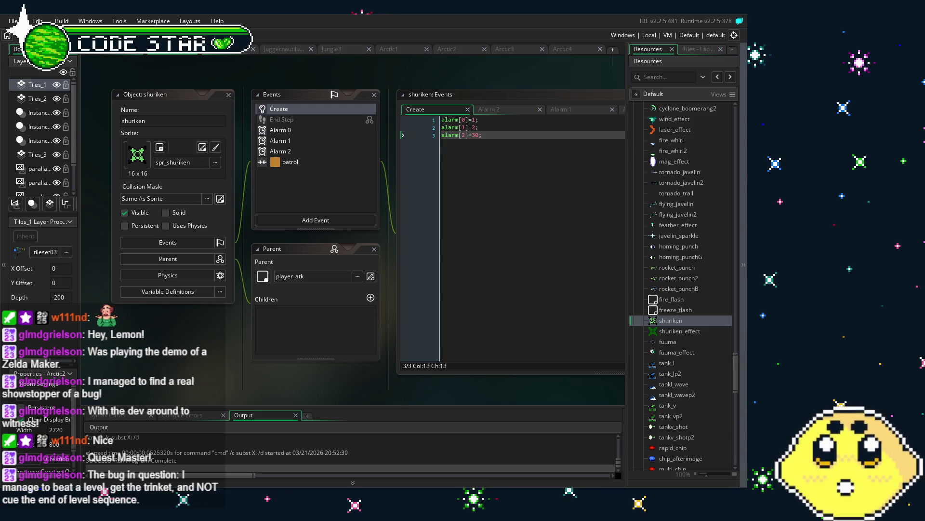
pyautogui.moveTo(345, 390); pyautogui.dragTo(339, 390)
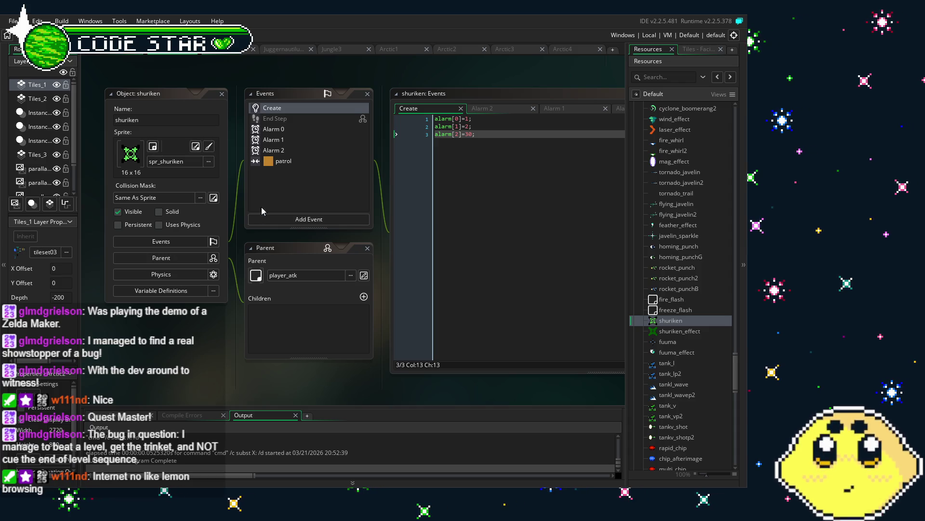
pyautogui.click(279, 128)
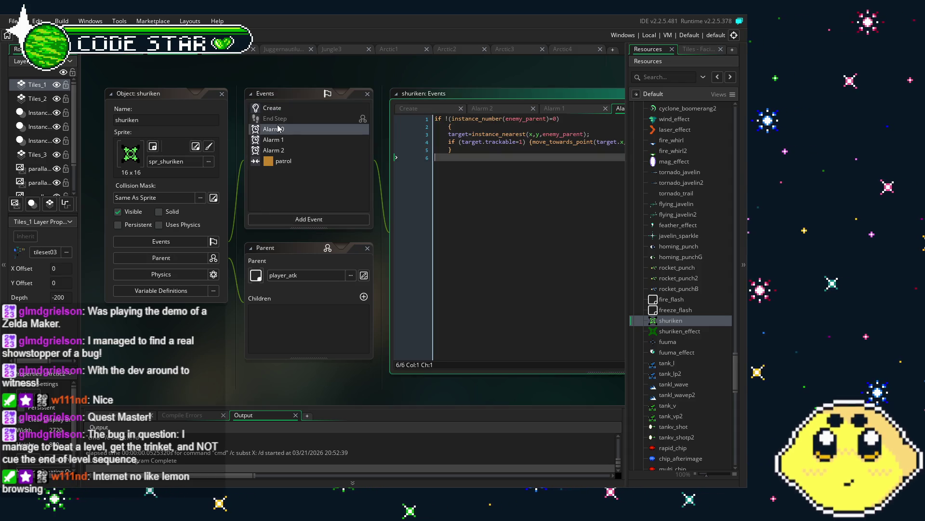
pyautogui.click(298, 143)
pyautogui.click(298, 152)
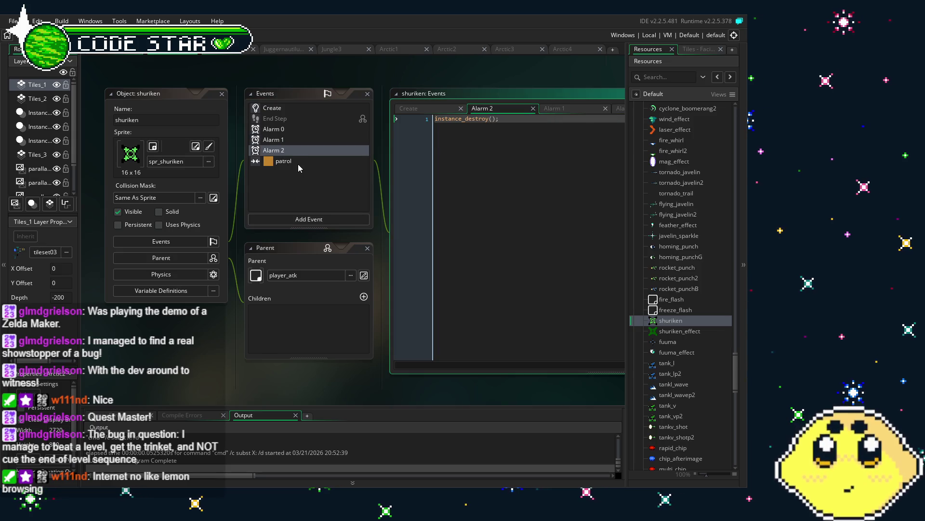
pyautogui.click(298, 162)
pyautogui.click(284, 106)
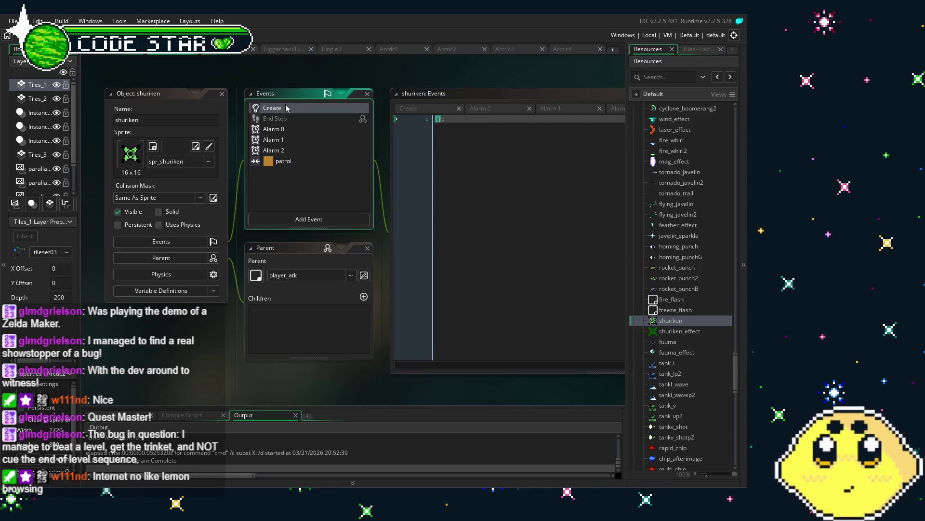
pyautogui.moveTo(187, 366); pyautogui.dragTo(153, 368)
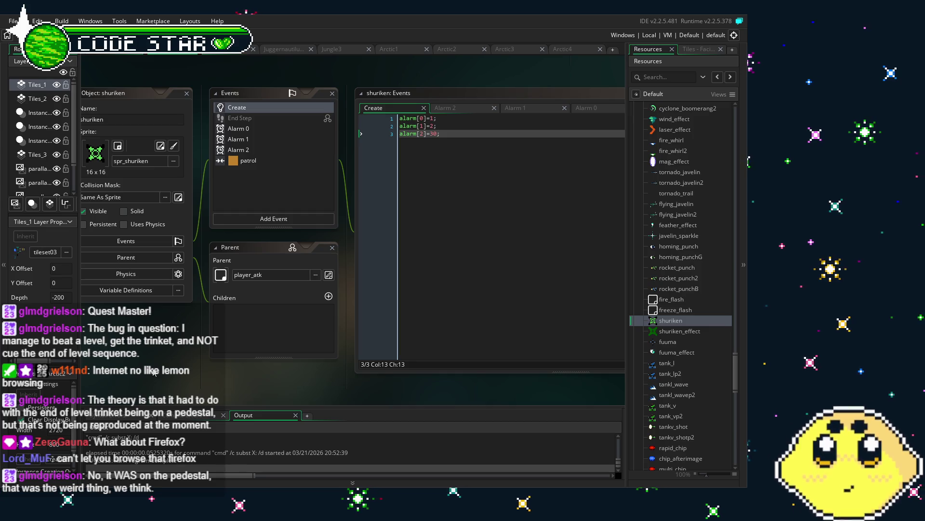
pyautogui.click(159, 285)
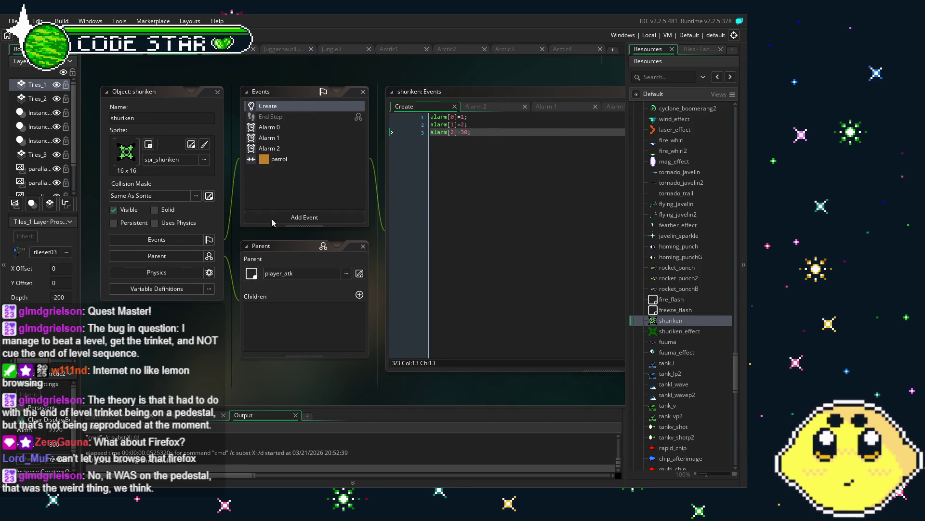
pyautogui.doubleClick(293, 138)
pyautogui.click(311, 148)
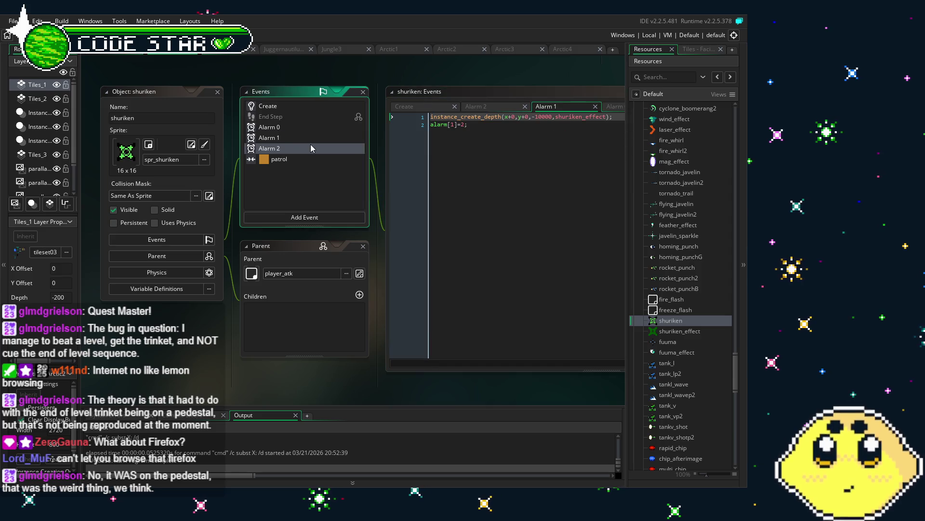
pyautogui.doubleClick(319, 161)
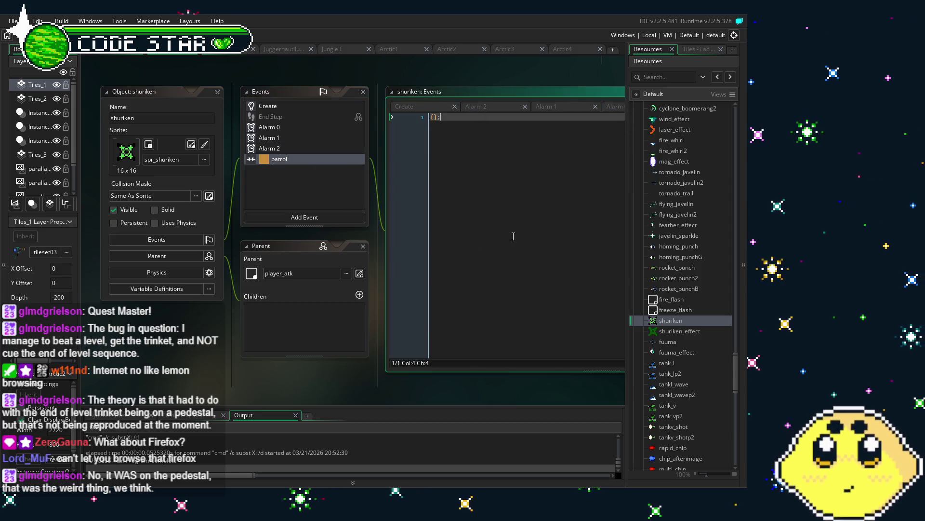
pyautogui.doubleClick(299, 127)
pyautogui.click(289, 105)
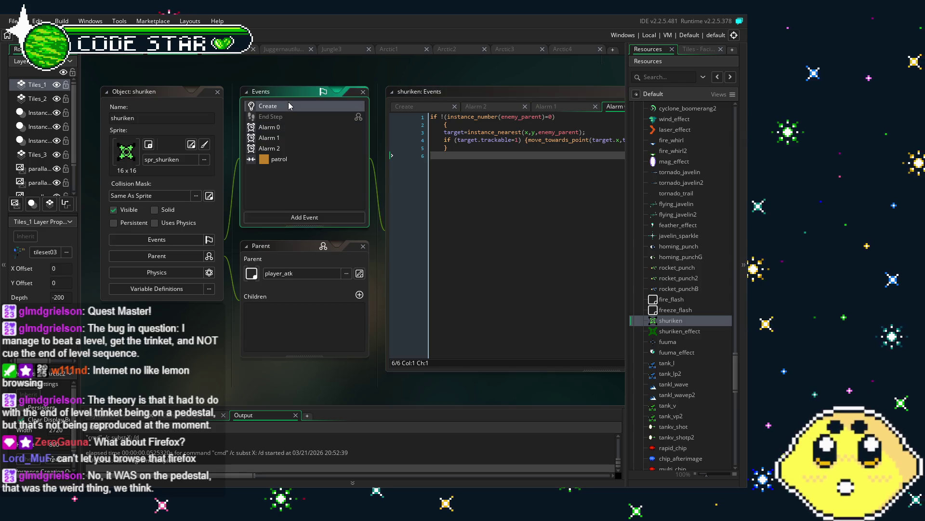
pyautogui.doubleClick(289, 106)
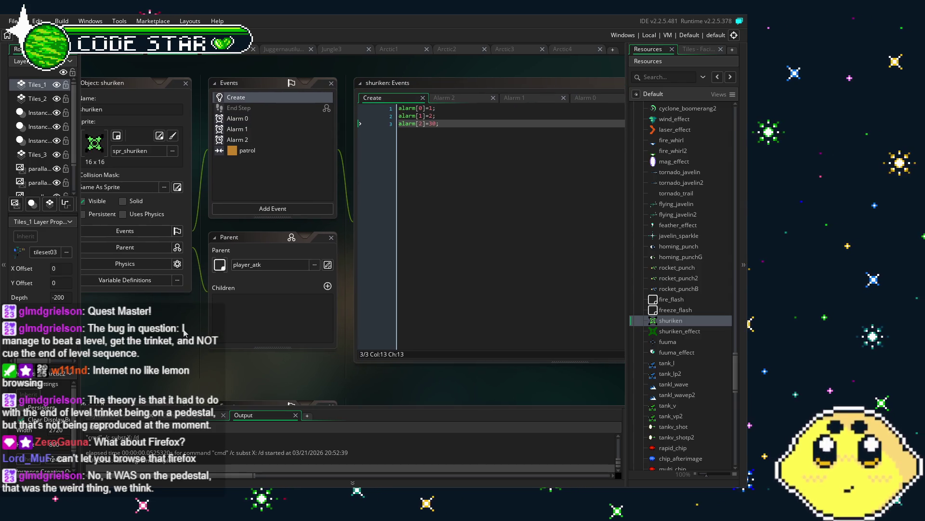
pyautogui.scroll(-5, 184, 331)
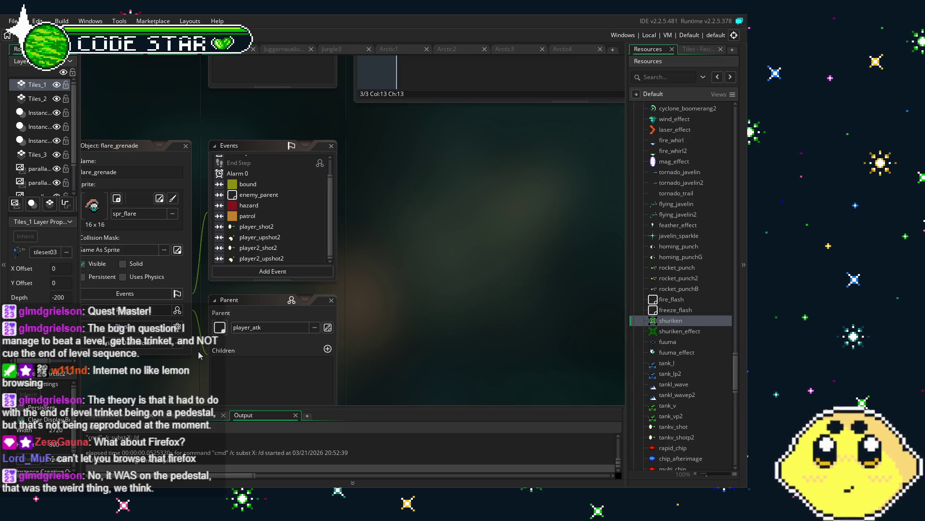
pyautogui.scroll(-1, 199, 355)
pyautogui.scroll(-1, 202, 347)
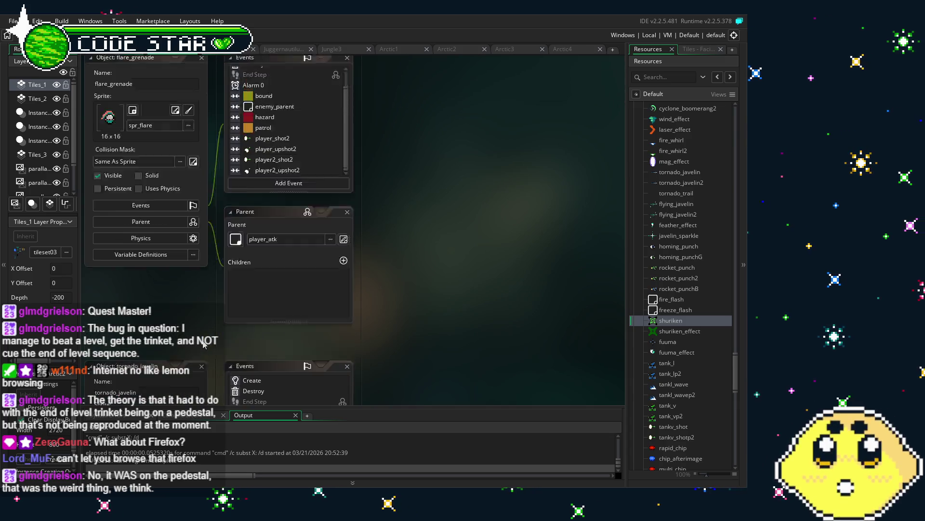
pyautogui.scroll(8, 203, 343)
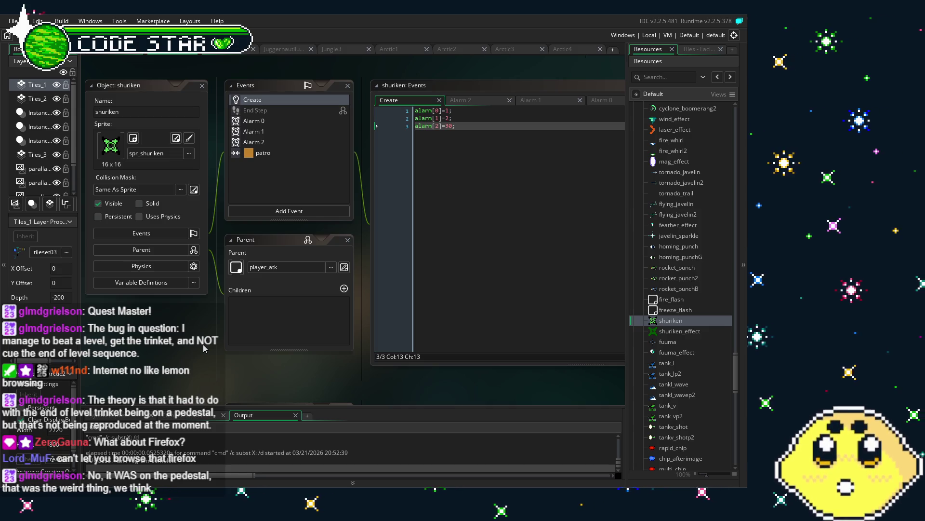
pyautogui.scroll(5, 203, 346)
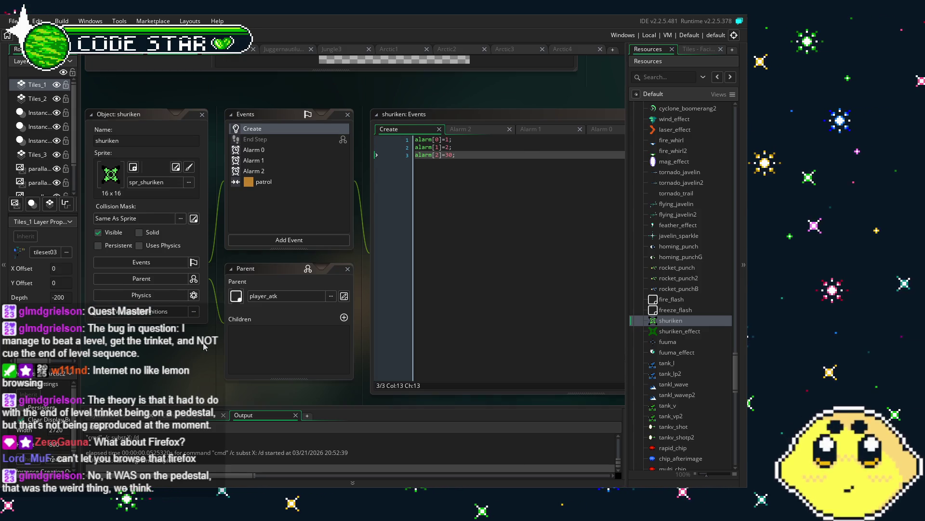
pyautogui.scroll(-5, 203, 346)
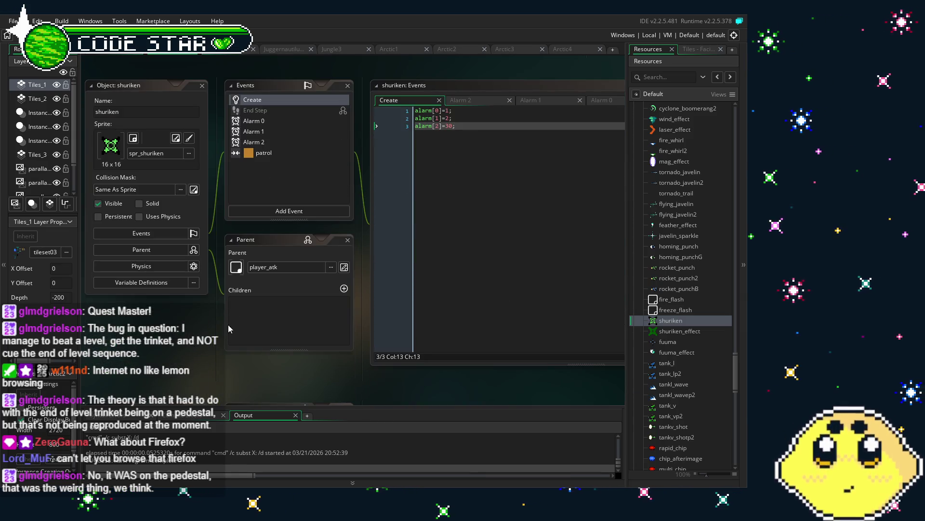
pyautogui.click(273, 121)
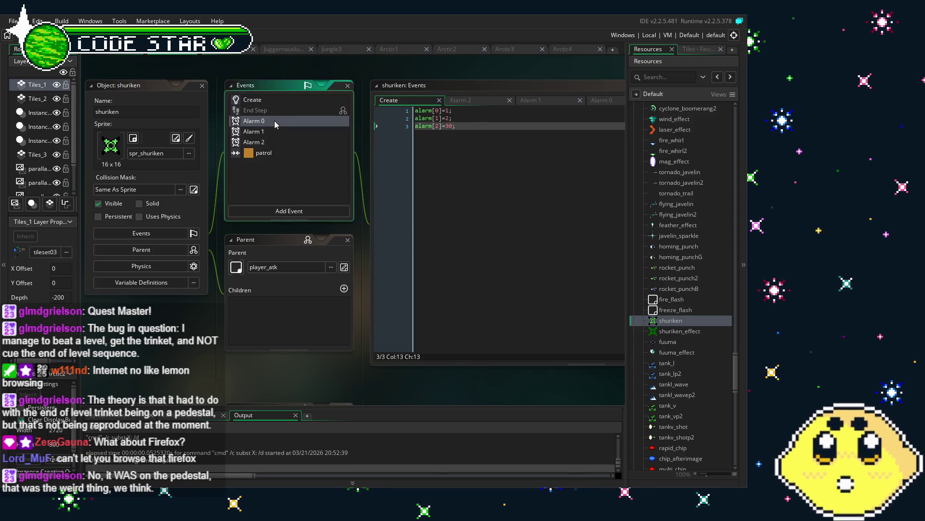
# Review the shuriken's Alarm 2 and patrol code, ending on Create with alarm[0]=1, alarm[1]=2, alarm[2]=30
pyautogui.moveTo(531, 243); pyautogui.dragTo(460, 241)
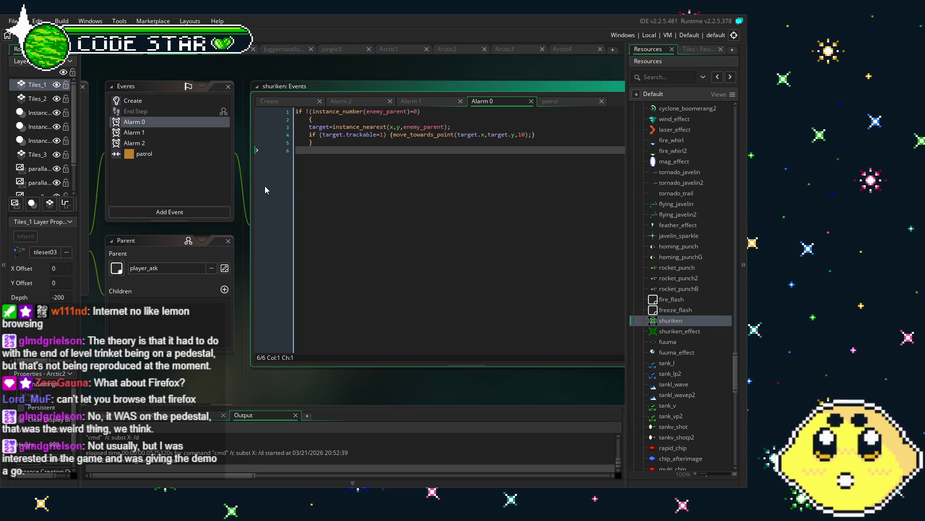
pyautogui.click(167, 156)
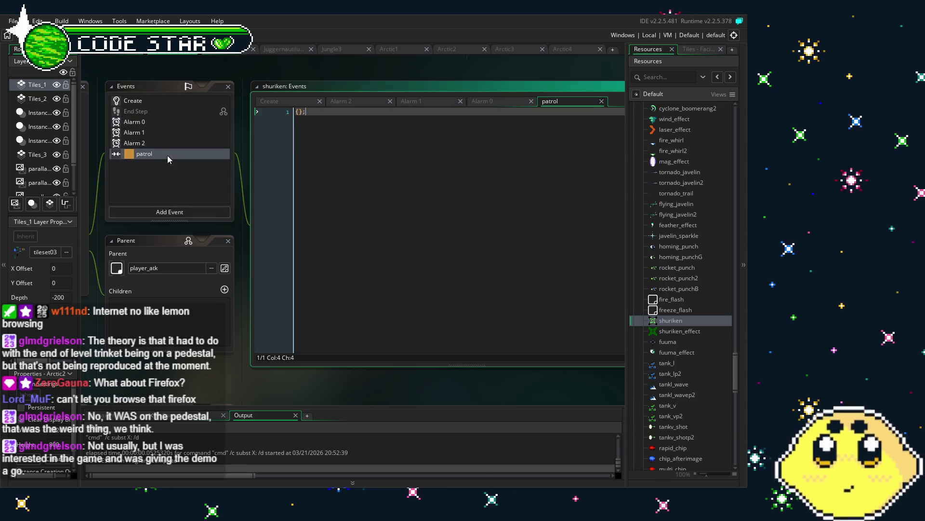
pyautogui.click(156, 147)
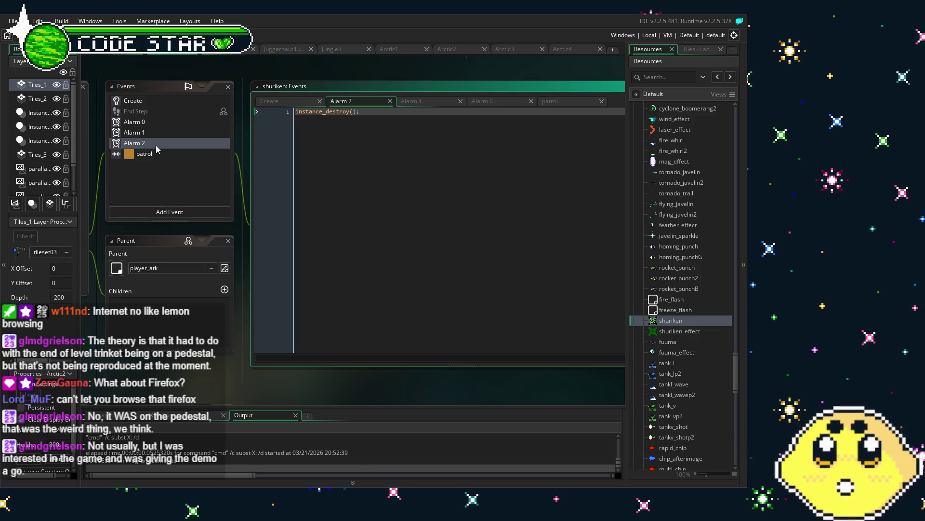
pyautogui.click(155, 145)
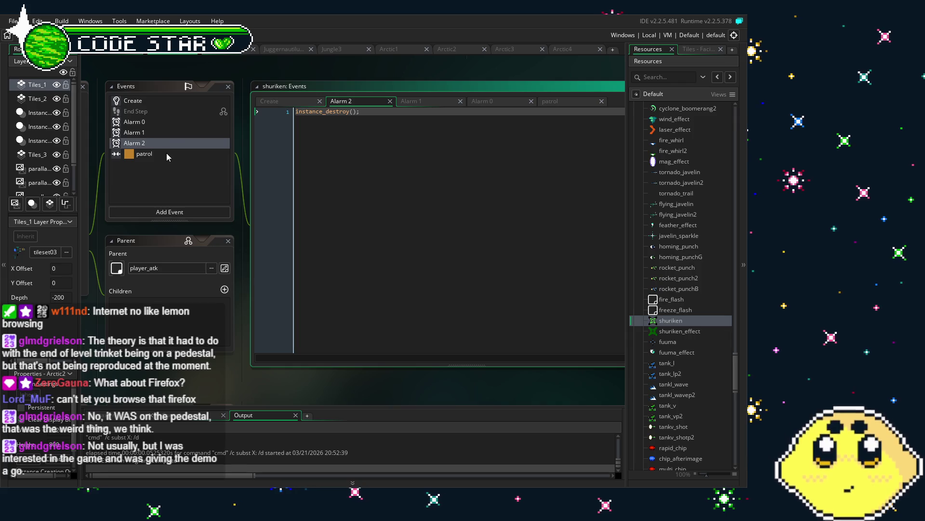
pyautogui.click(167, 154)
pyautogui.click(145, 103)
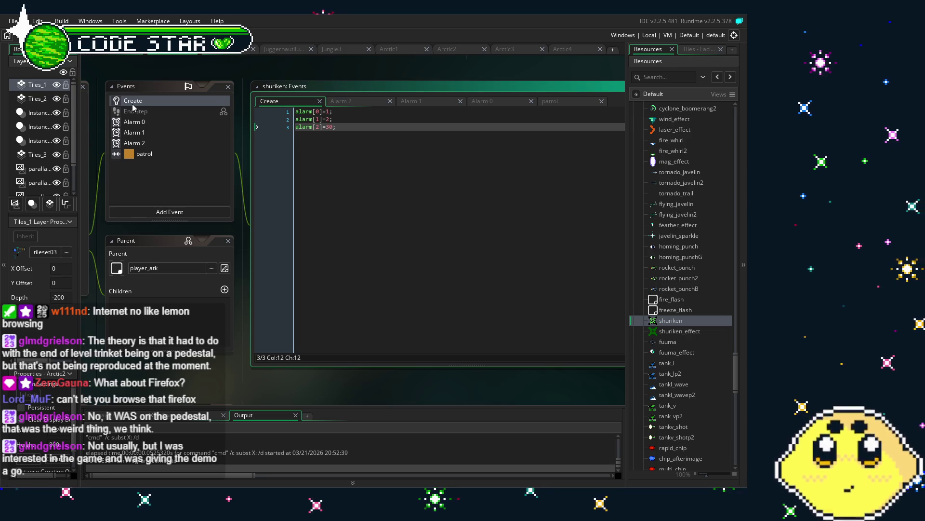
pyautogui.click(150, 121)
pyautogui.click(145, 100)
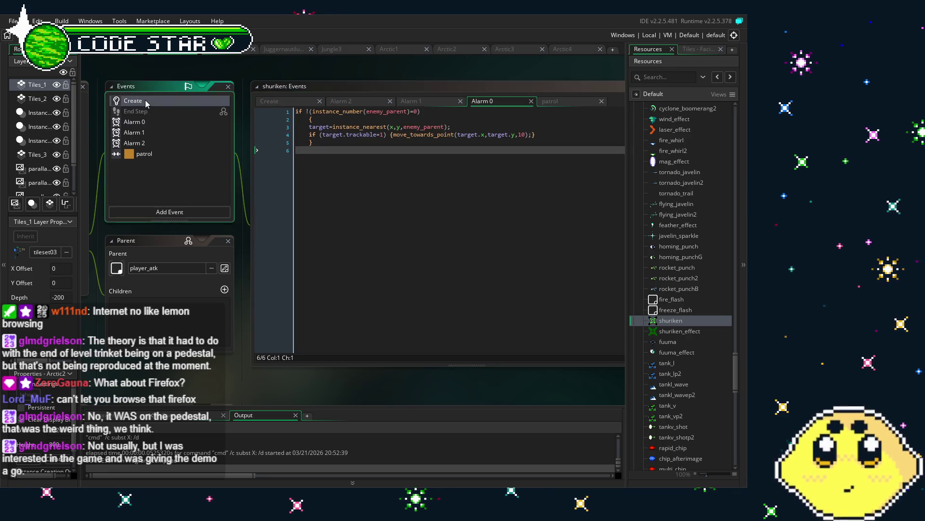
pyautogui.moveTo(178, 370); pyautogui.dragTo(279, 347)
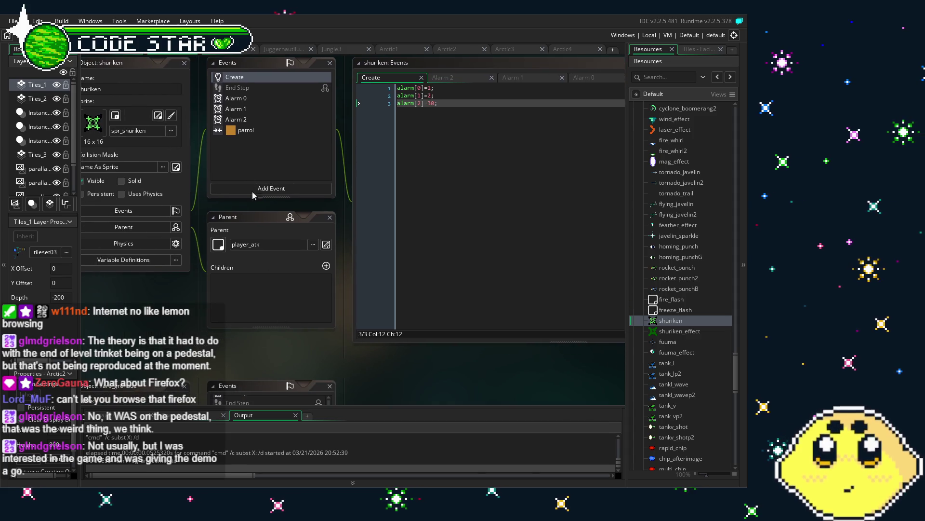
pyautogui.scroll(8, 682, 306)
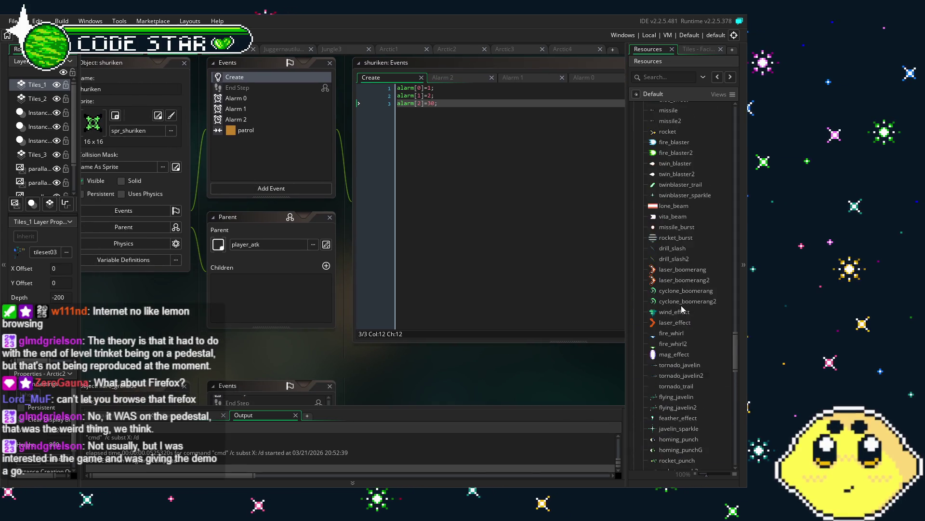
pyautogui.scroll(15, 682, 307)
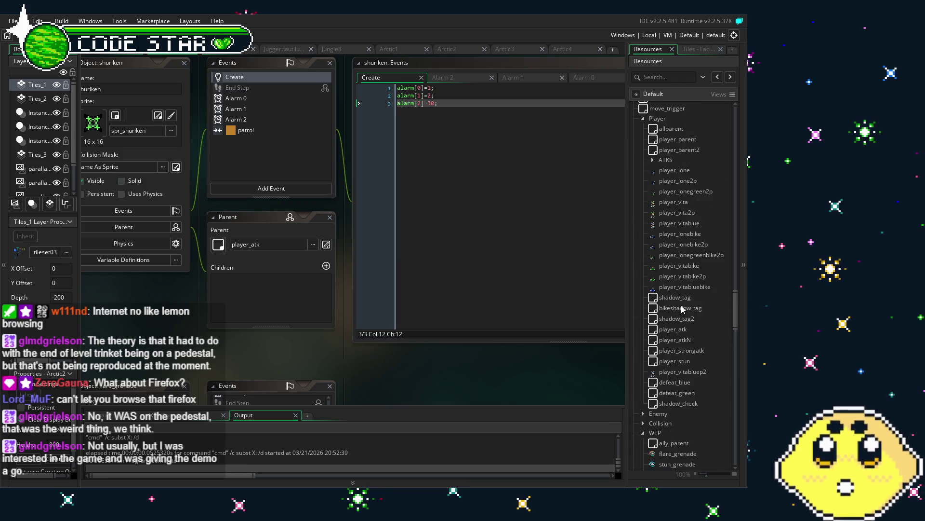
pyautogui.scroll(2, 681, 305)
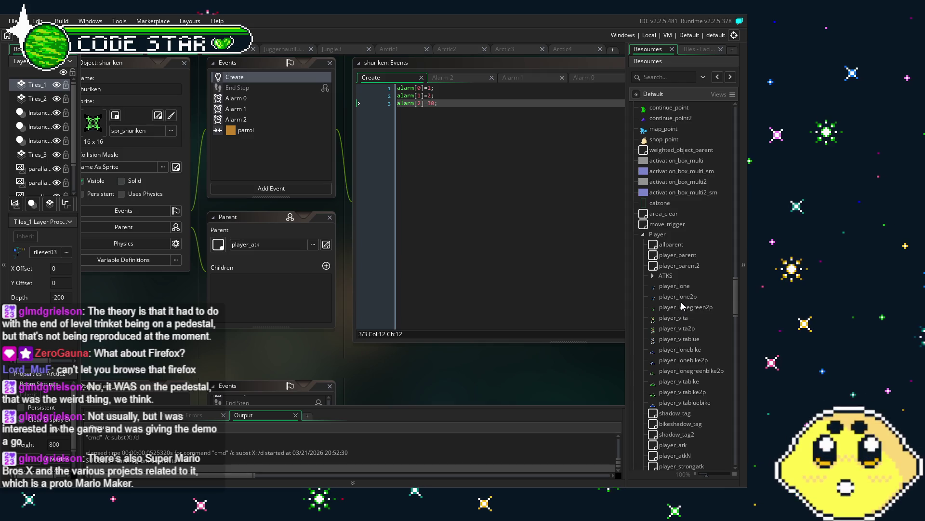
pyautogui.moveTo(300, 382); pyautogui.dragTo(270, 376)
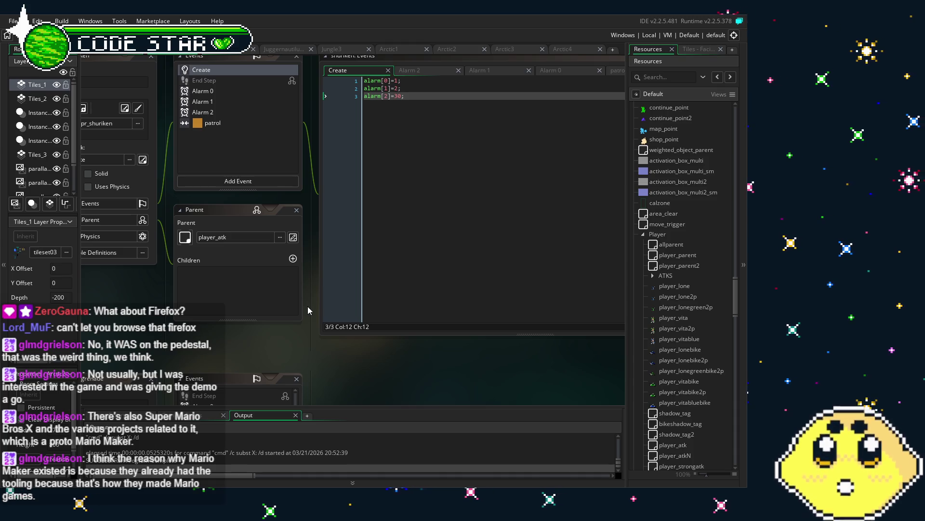
pyautogui.click(207, 94)
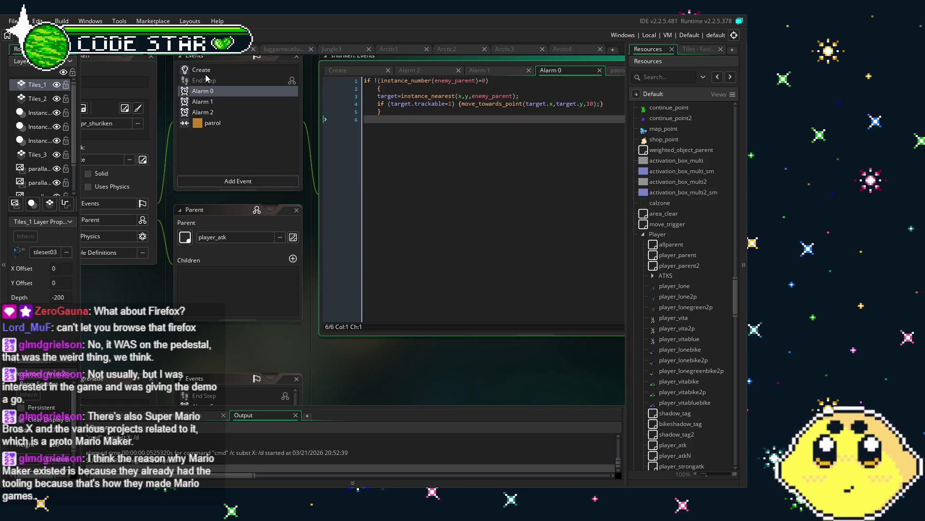
pyautogui.click(206, 74)
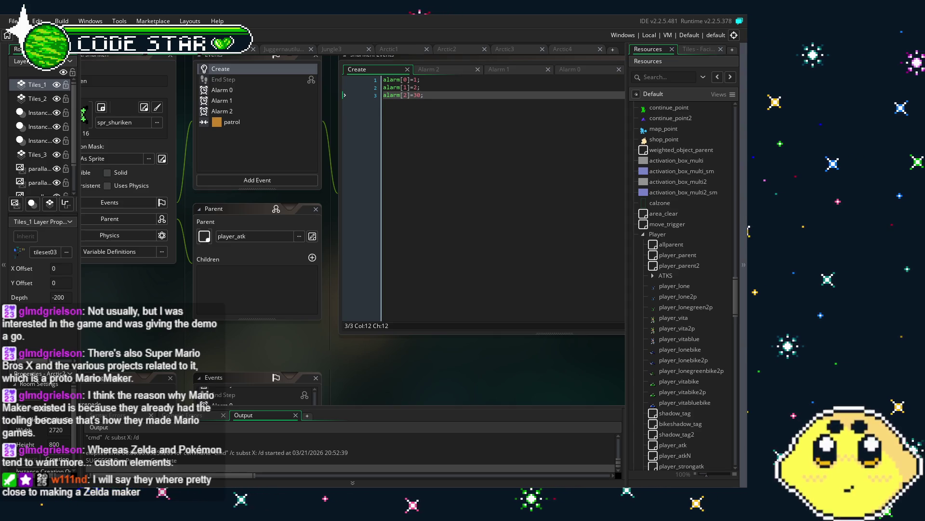
pyautogui.moveTo(191, 336); pyautogui.dragTo(232, 335)
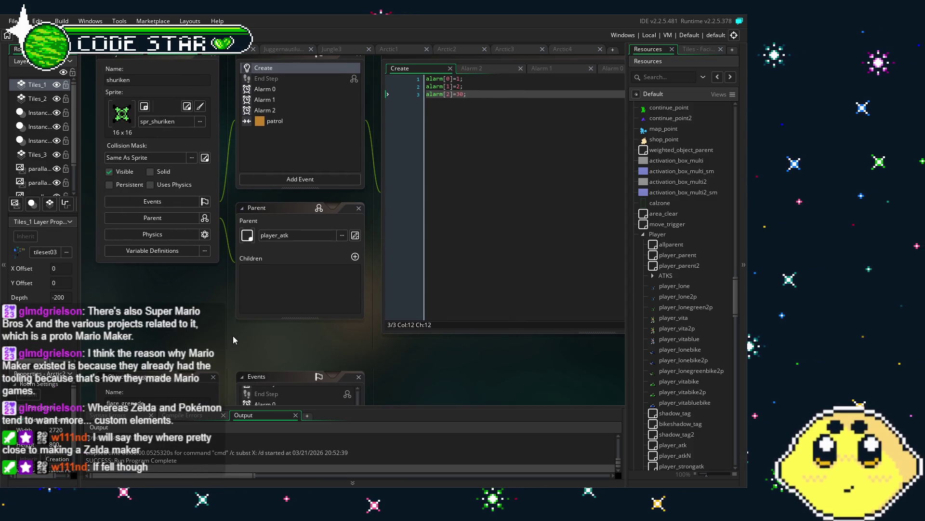
pyautogui.moveTo(234, 337); pyautogui.dragTo(189, 345)
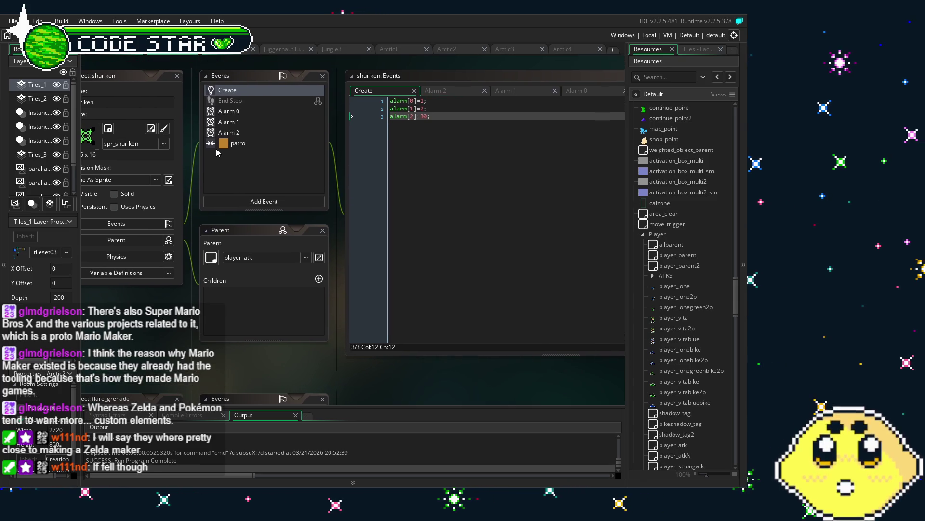
pyautogui.click(223, 115)
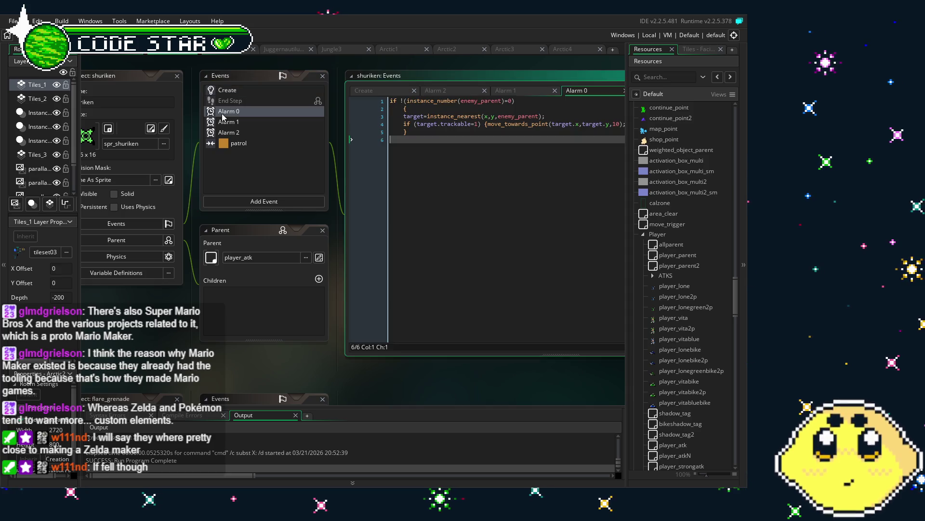
pyautogui.click(252, 133)
pyautogui.click(251, 90)
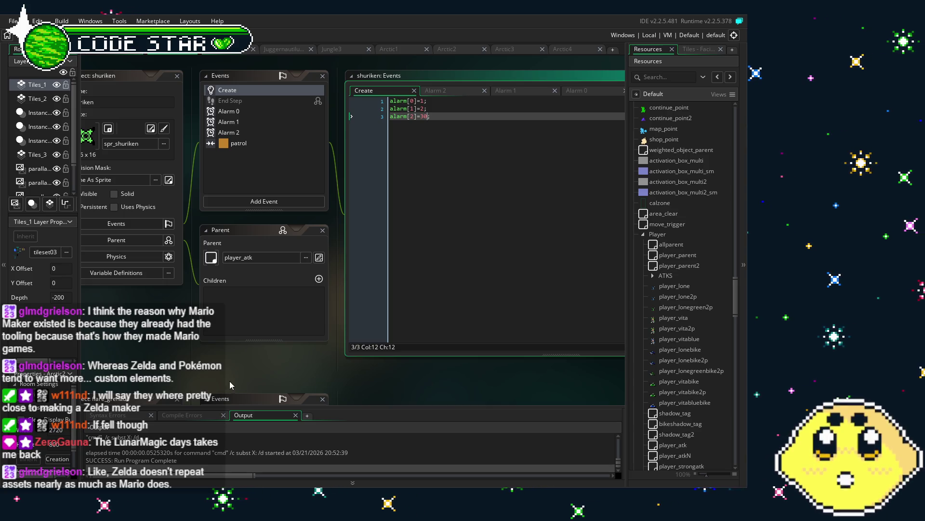
pyautogui.moveTo(229, 385); pyautogui.dragTo(267, 362)
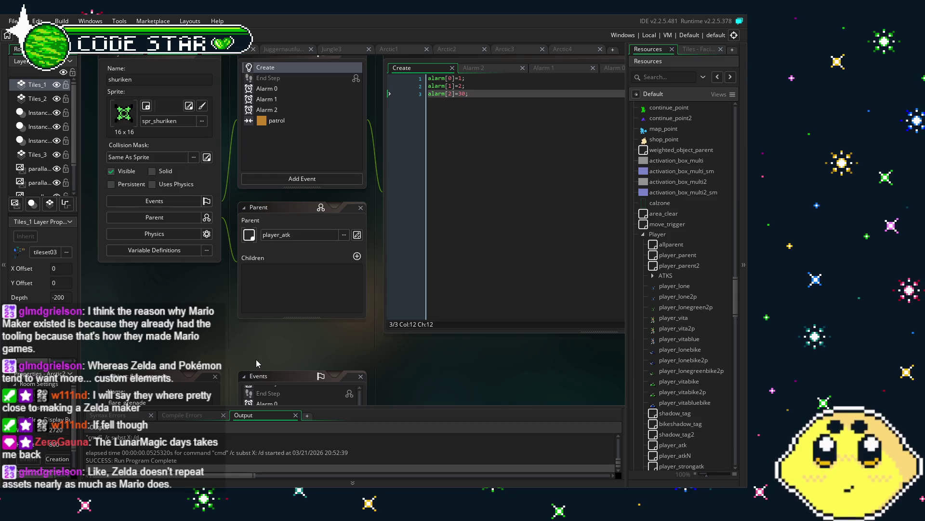
pyautogui.moveTo(214, 333); pyautogui.dragTo(189, 347)
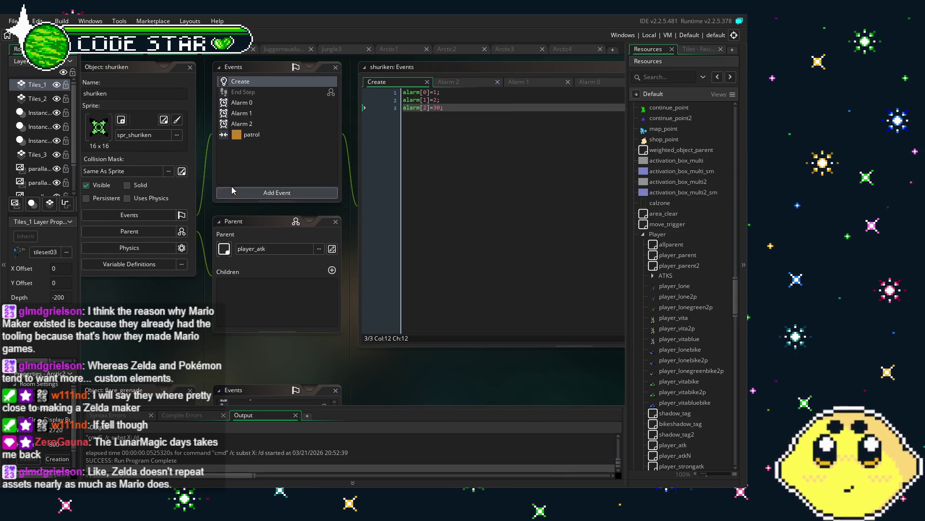
pyautogui.click(260, 137)
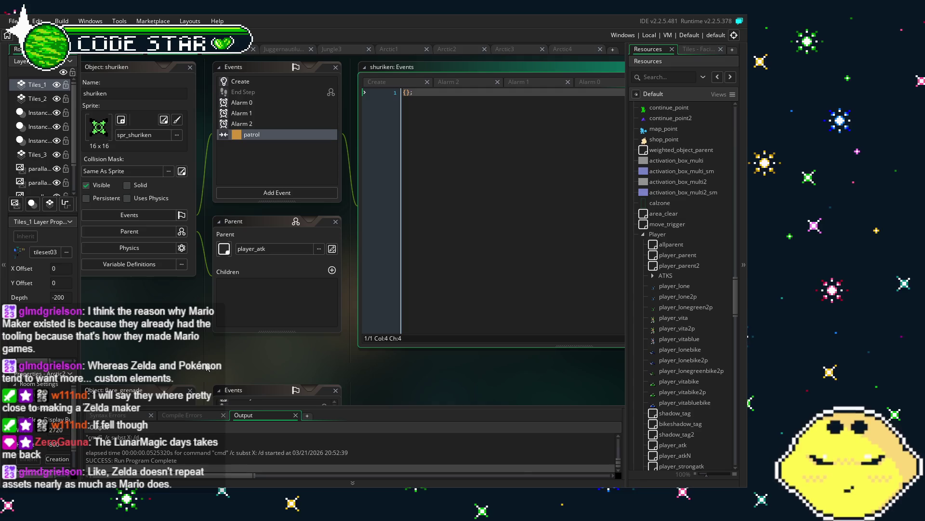
pyautogui.moveTo(207, 367)
pyautogui.mouseDown()
pyautogui.moveTo(245, 361)
pyautogui.moveTo(235, 356)
pyautogui.mouseUp()
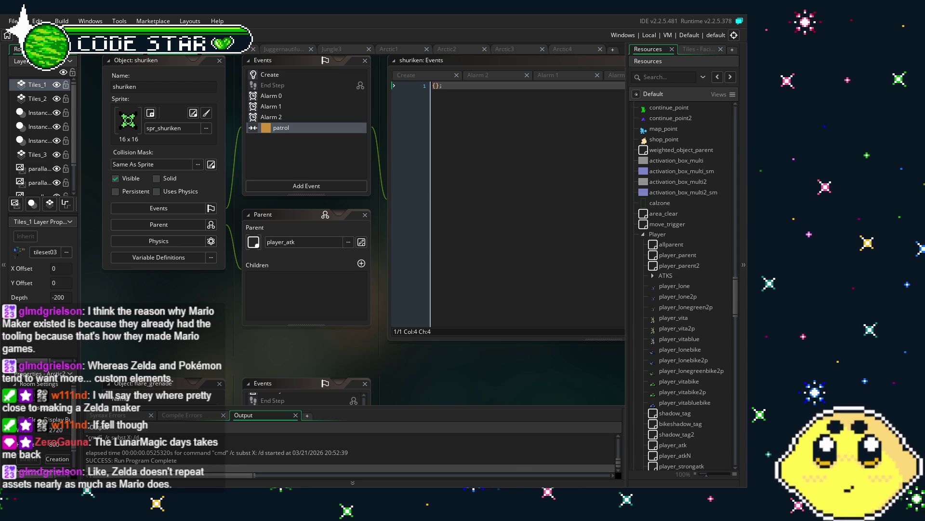
pyautogui.moveTo(216, 333); pyautogui.dragTo(187, 344)
pyautogui.click(276, 86)
pyautogui.write('alarm[2]=30;')
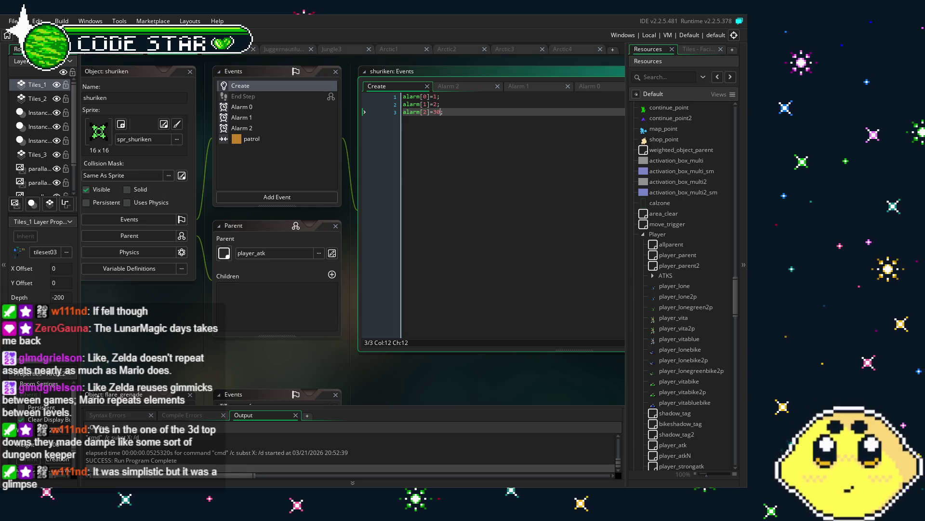
pyautogui.hotkey('ctrl', 's')
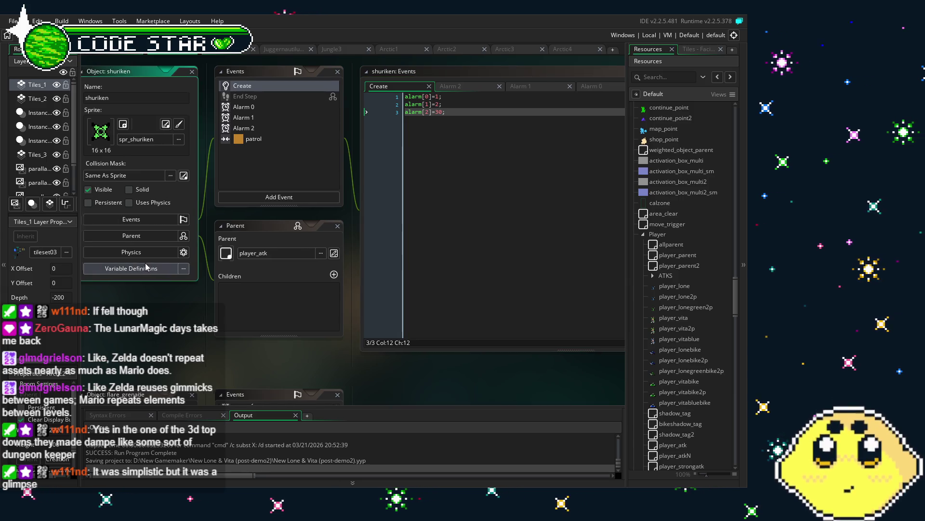
# Recheck the shuriken's Alarm 0 code, then return to Create still setting alarm[2]=30
pyautogui.moveTo(141, 267); pyautogui.dragTo(218, 261)
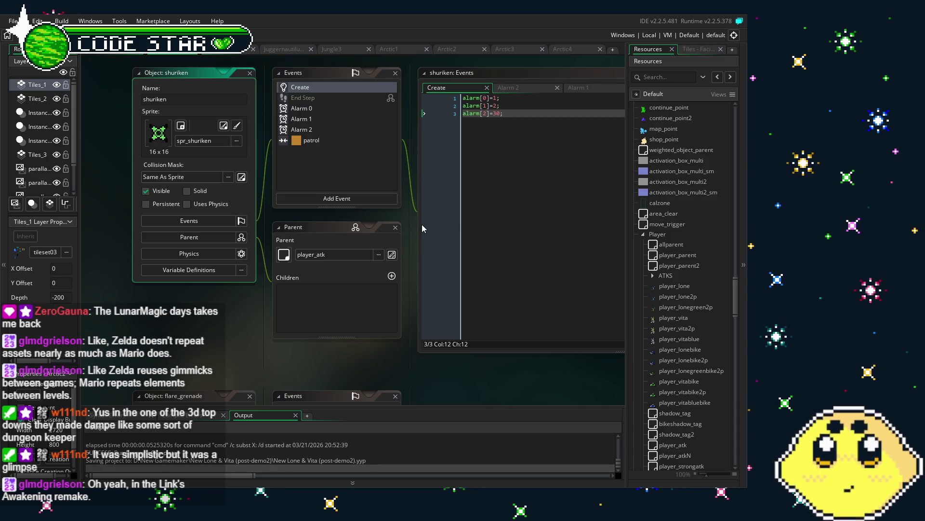
pyautogui.moveTo(253, 317); pyautogui.dragTo(238, 317)
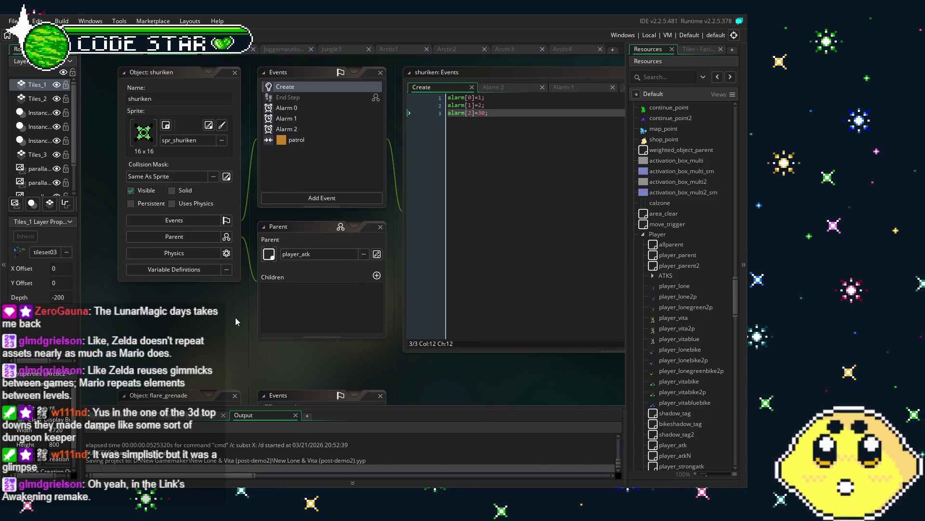
pyautogui.click(302, 106)
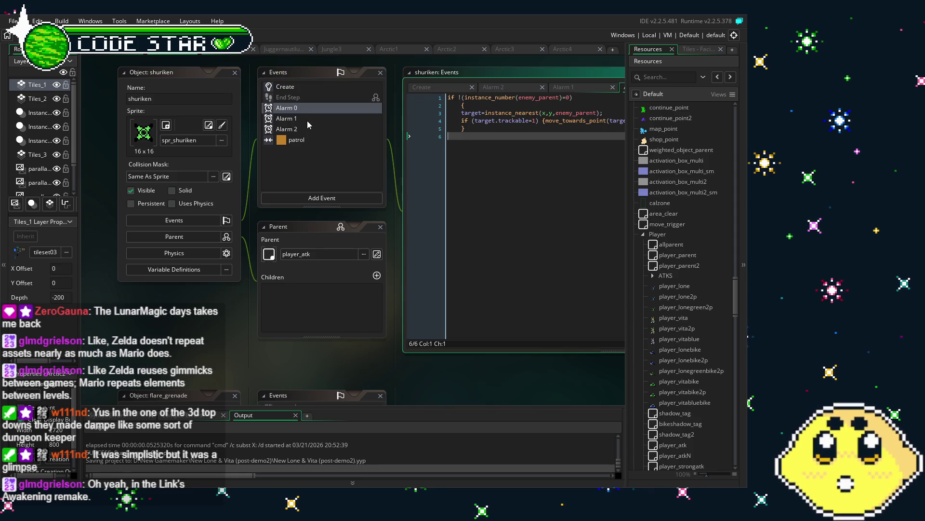
pyautogui.moveTo(206, 327); pyautogui.dragTo(174, 330)
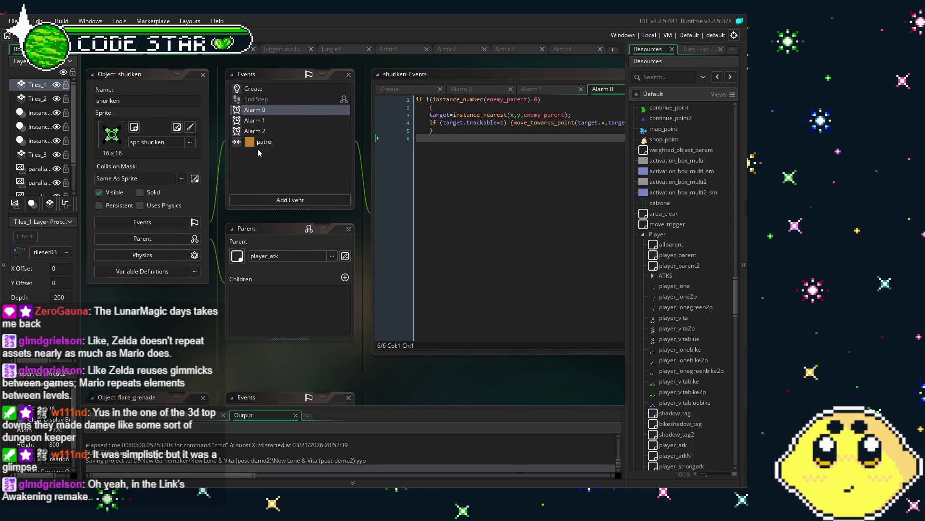
pyautogui.click(264, 90)
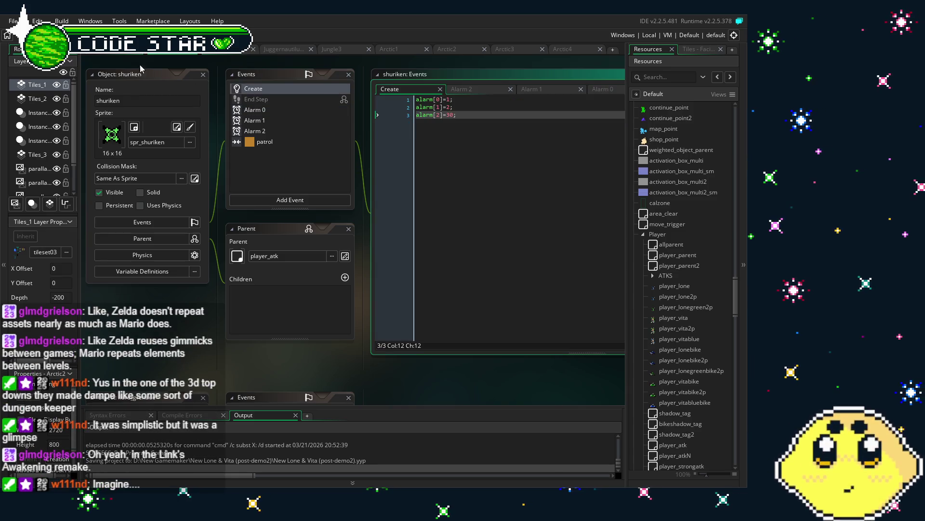